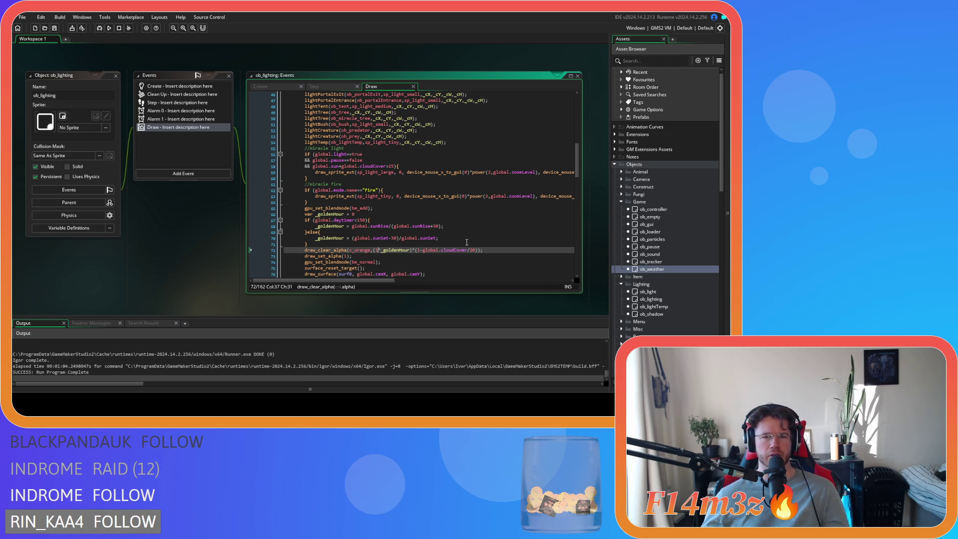
Step: Change line 67's golden-hour condition to global.daytimer >= global.sunRise
left_click(420, 226)
left_click(478, 226)
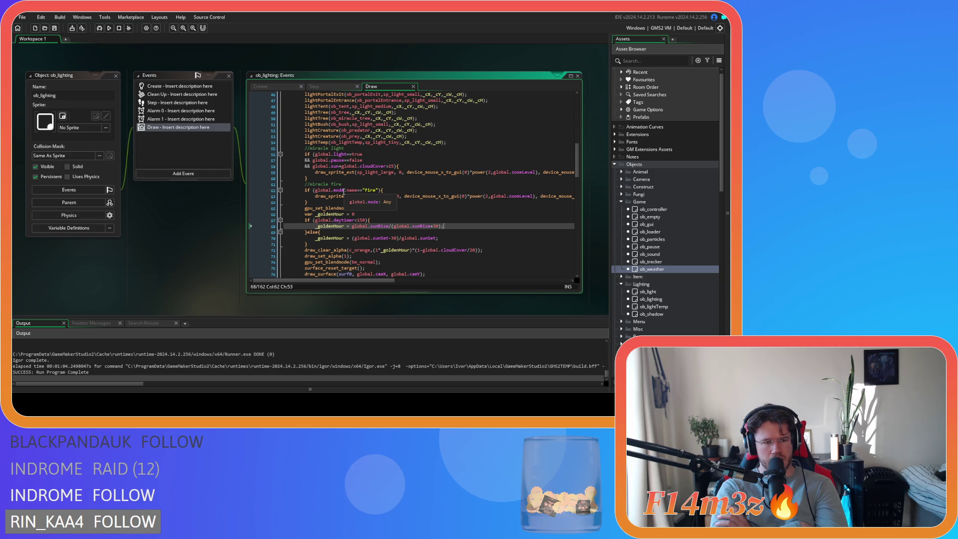
left_click(420, 226)
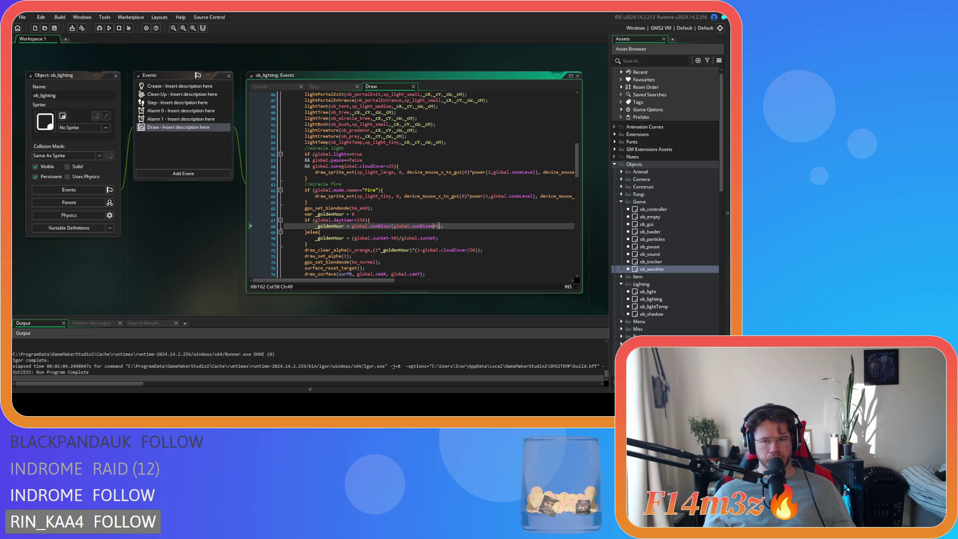
left_click_drag(440, 226, 392, 229)
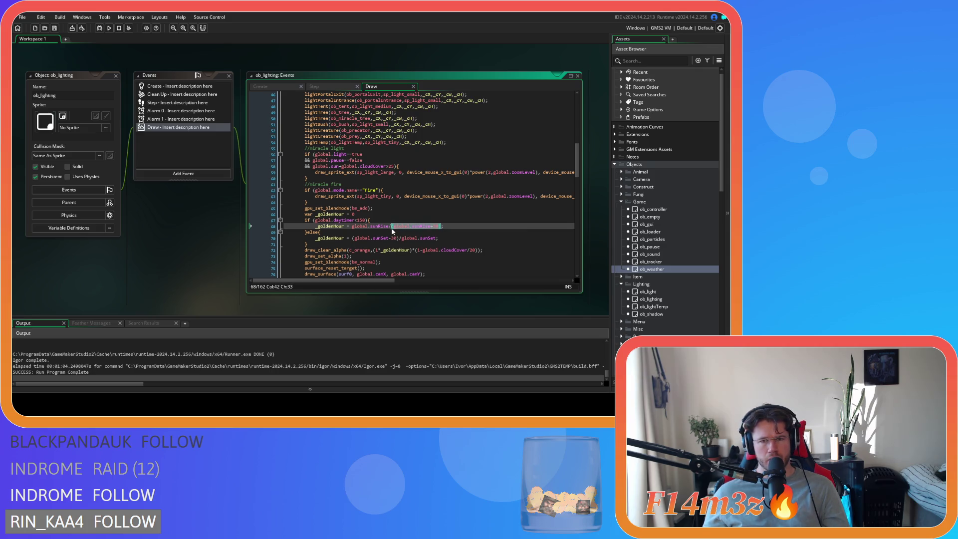
left_click(359, 222)
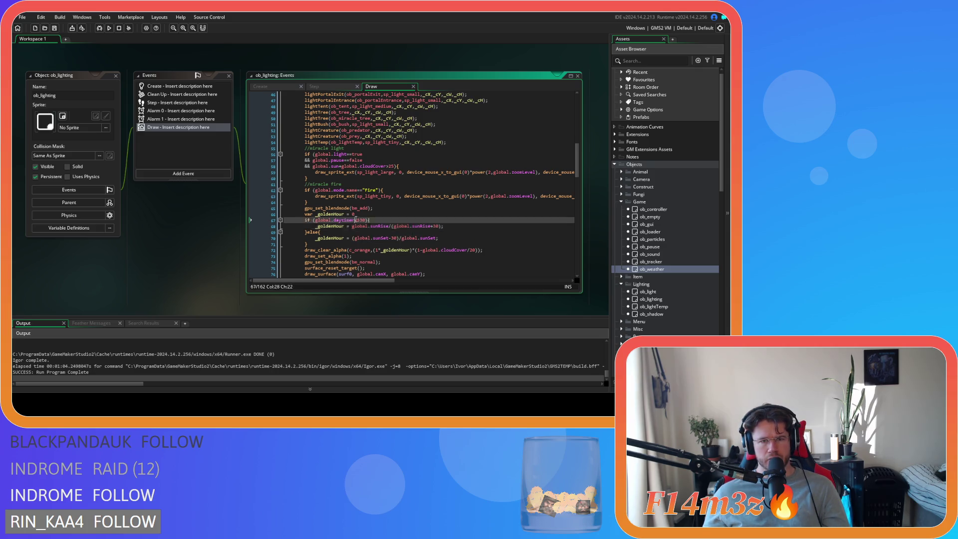
left_click_drag(359, 221, 365, 218)
type(">=")
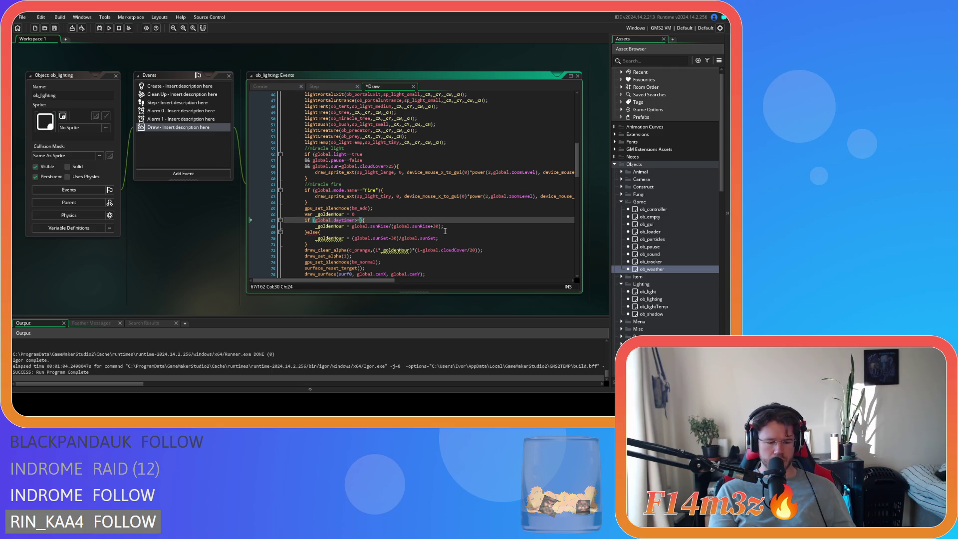
type("globals")
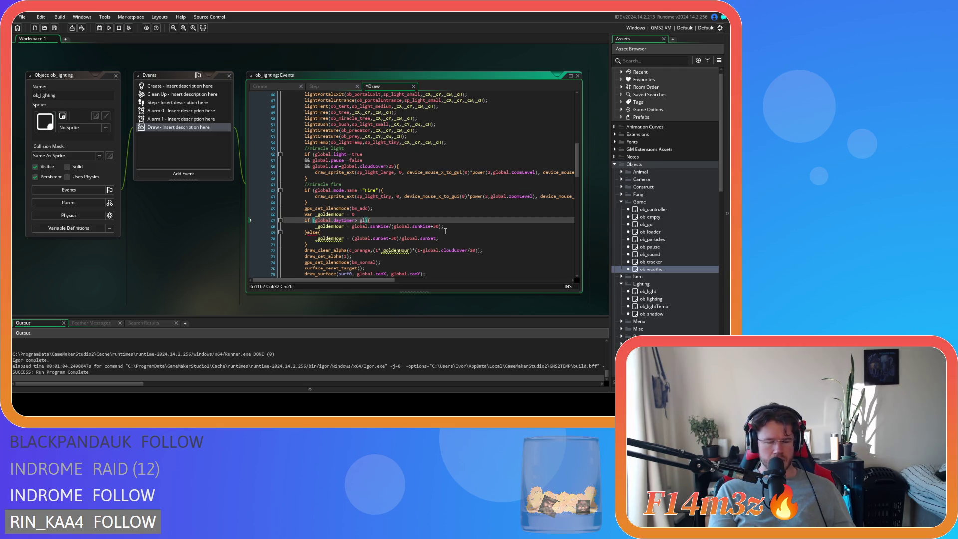
key("BackSpace")
type(".sunRise")
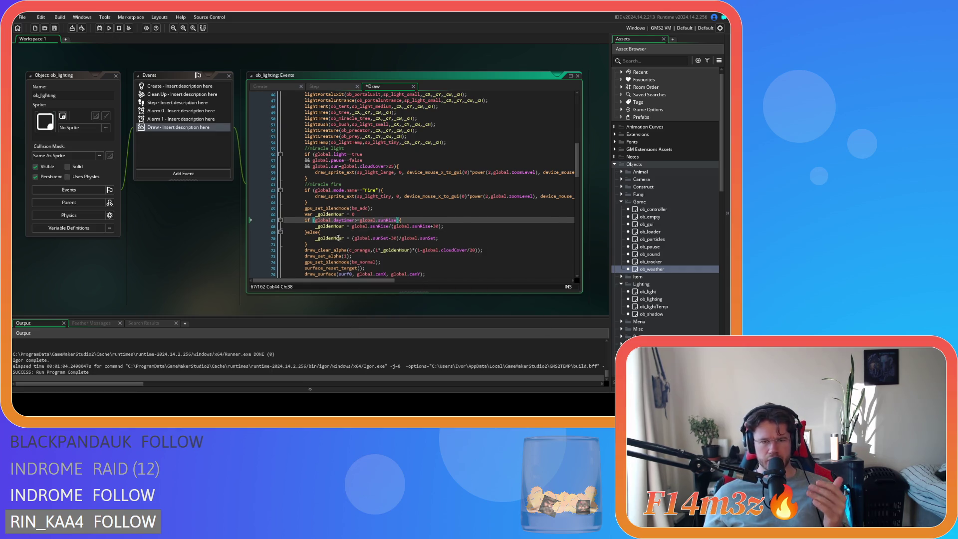
Step: Move the else branch onto its own line and select its lines
left_click(308, 232)
key("Return")
key("shift+Down")
key("shift+Down")
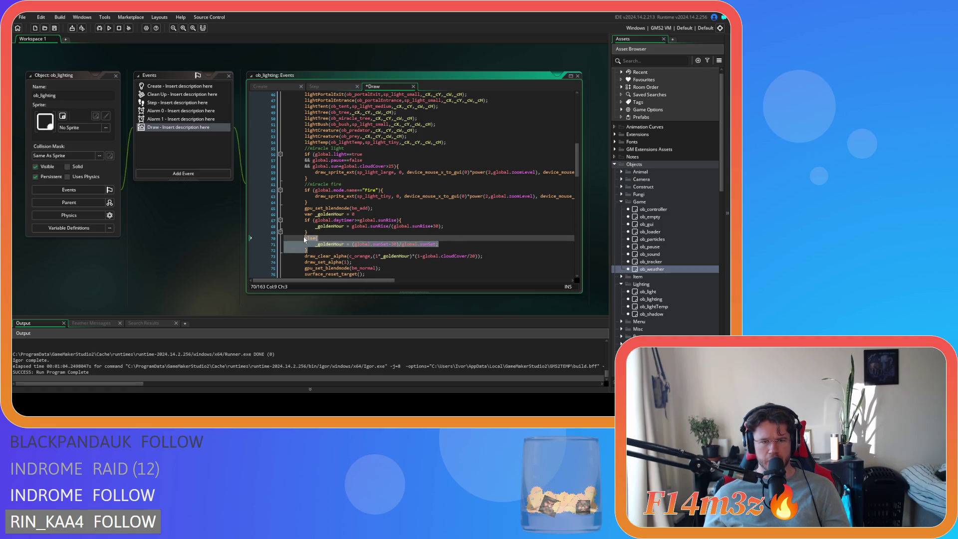
Step: Comment out the sunset else branch and replace line 68's old divisor with global.daytimer
key("ctrl+k")
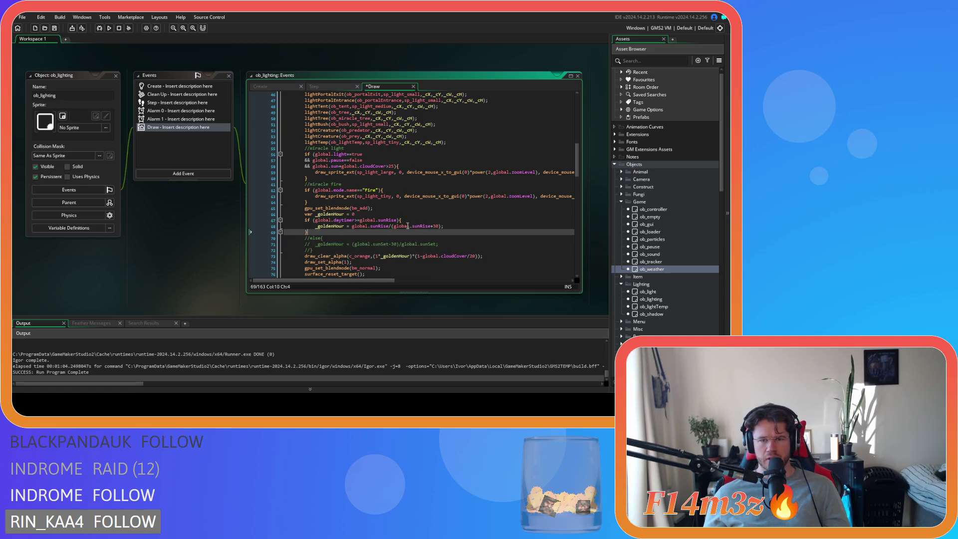
left_click_drag(389, 226, 441, 228)
type("global.")
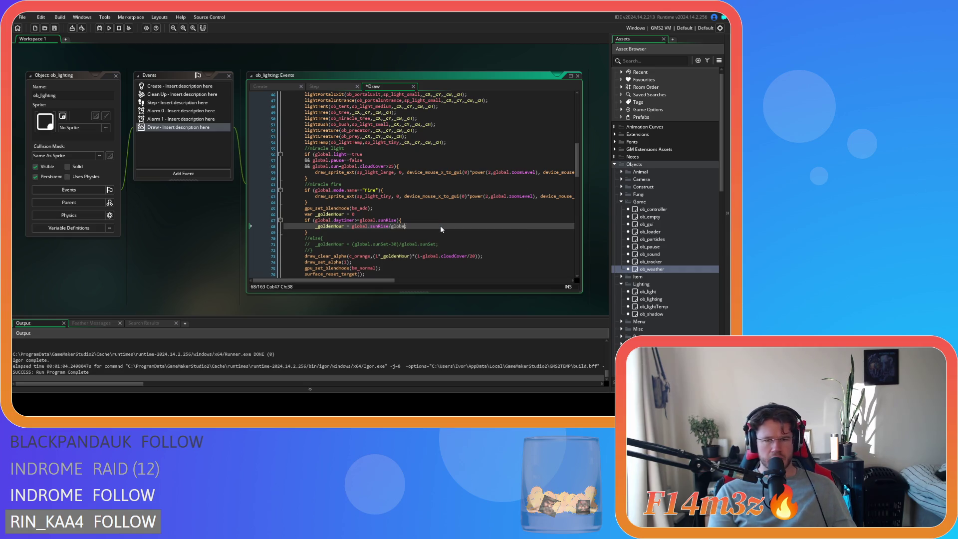
type(".da;")
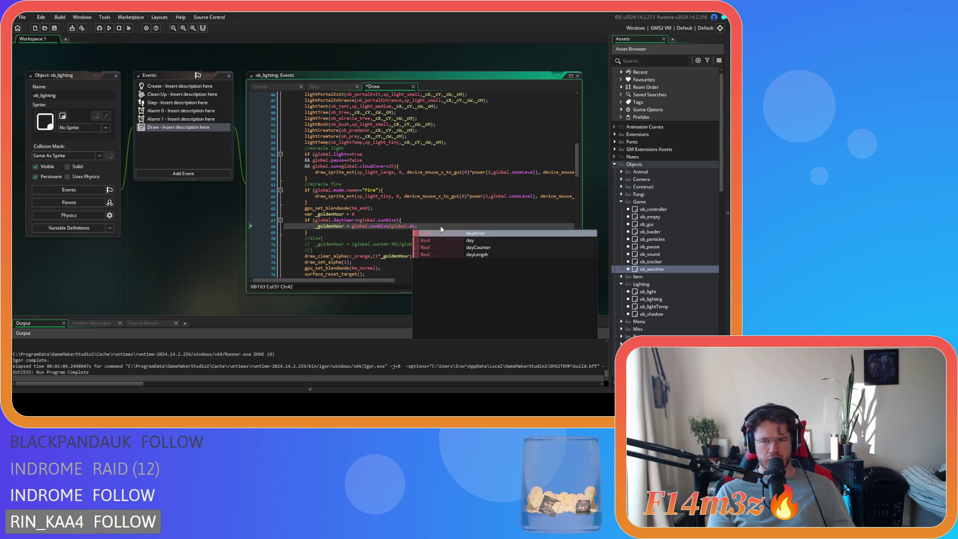
key("Return")
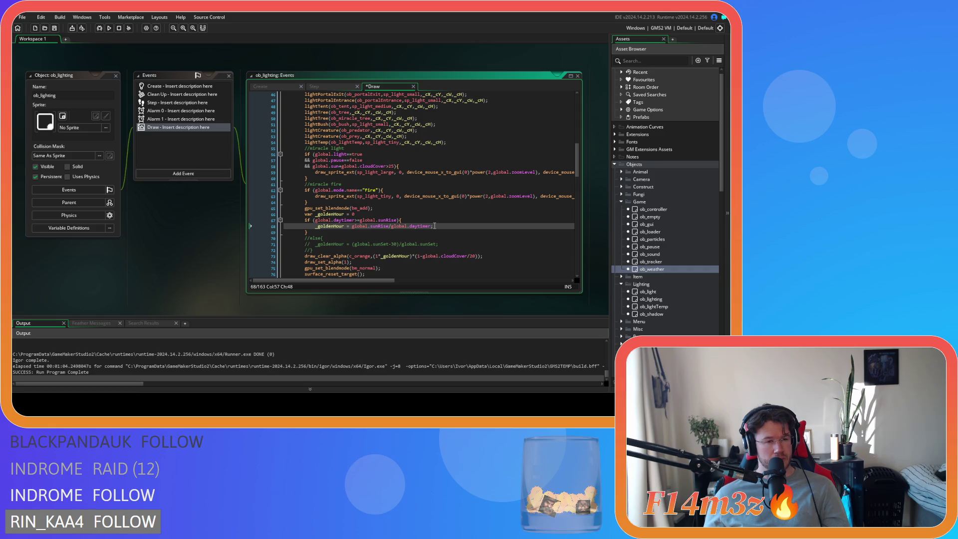
Step: Rework line 68 into global.daytimer-global.sunRise divided by global.sunRise+30
type("=")
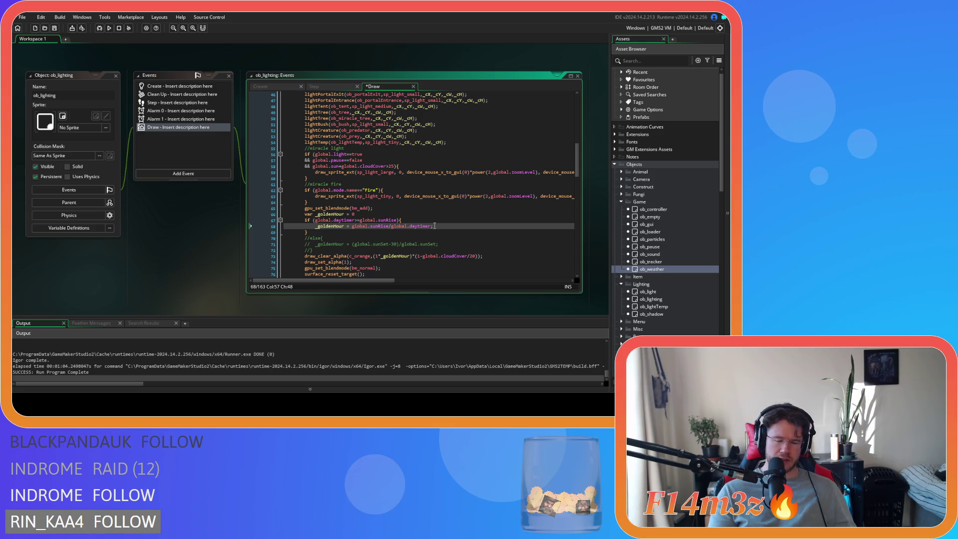
type("-(1")
type("bal.s")
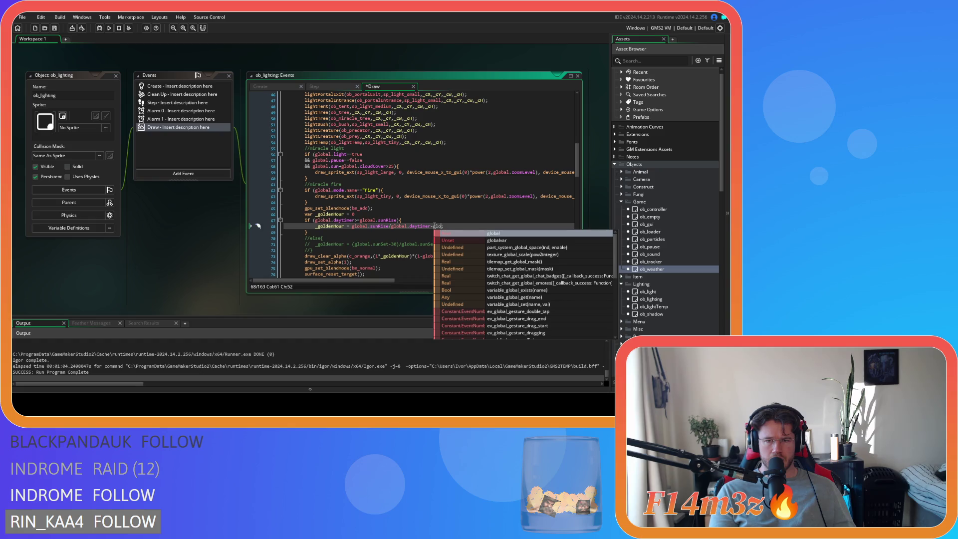
key("Return")
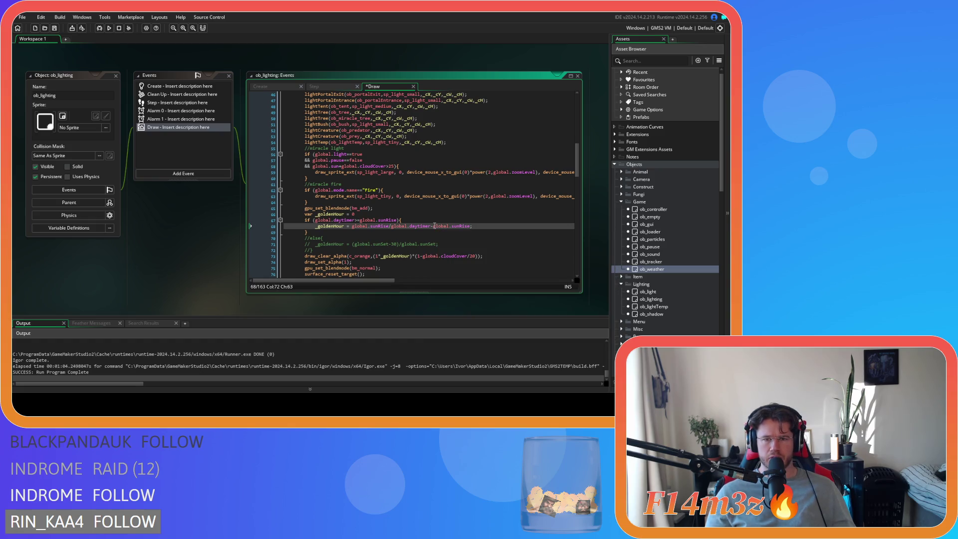
type("/")
left_click_drag(393, 225, 356, 229)
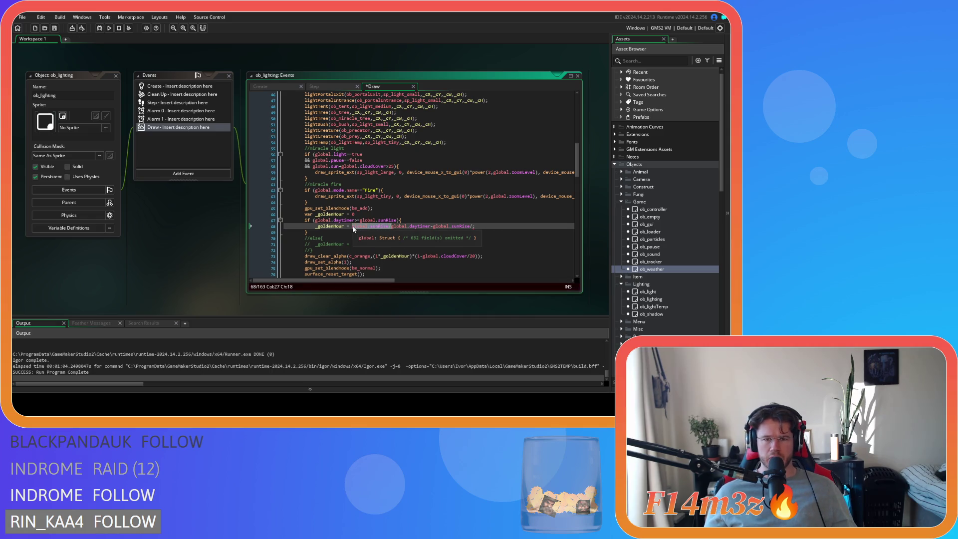
key("BackSpace")
left_click(433, 226)
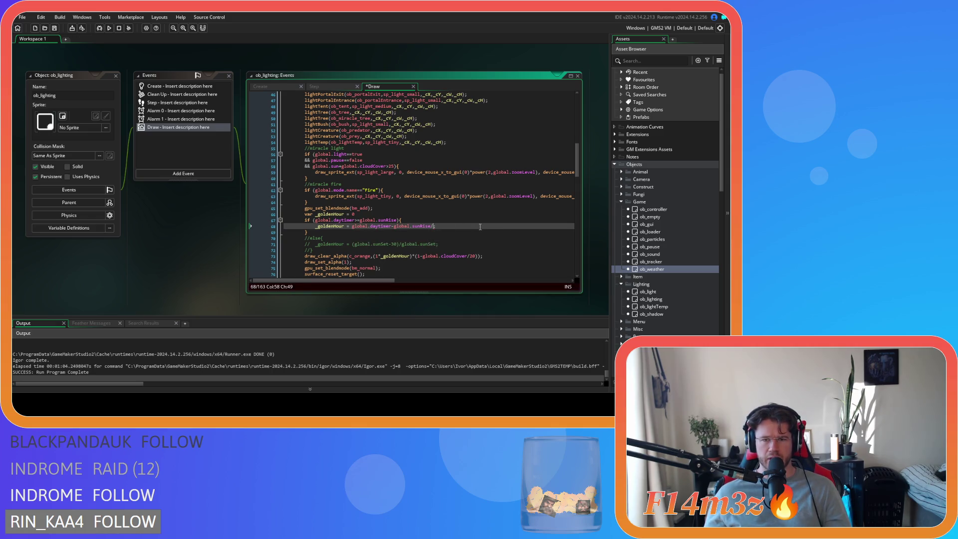
type("global.sunr")
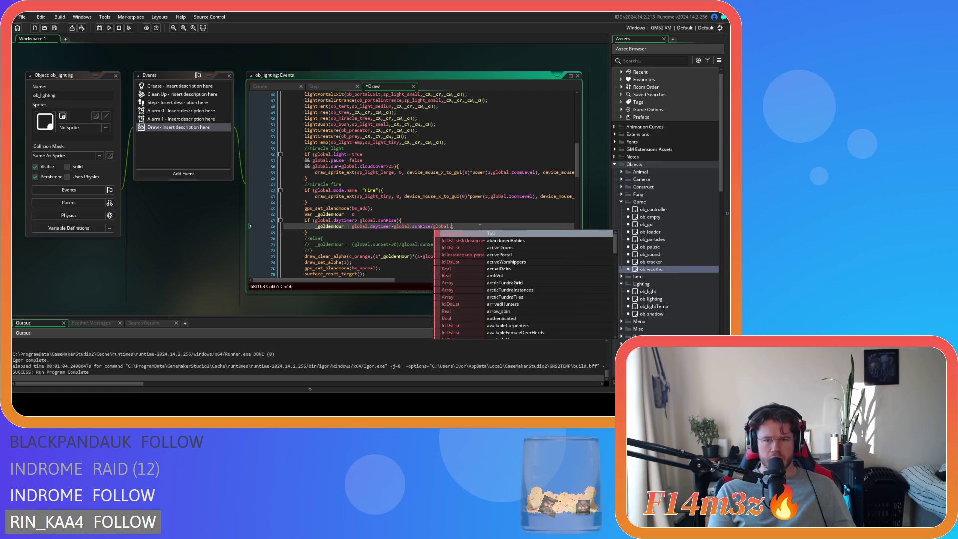
key("Return")
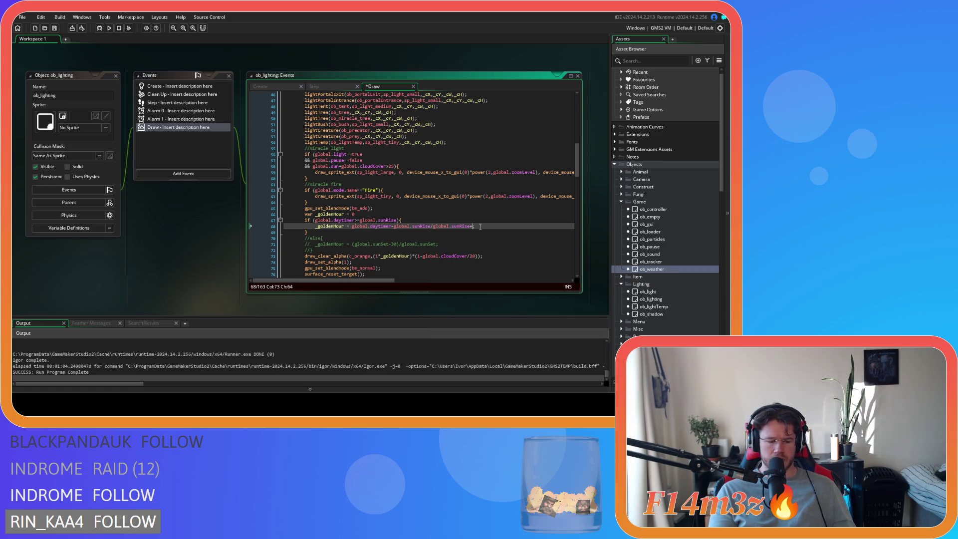
type("30")
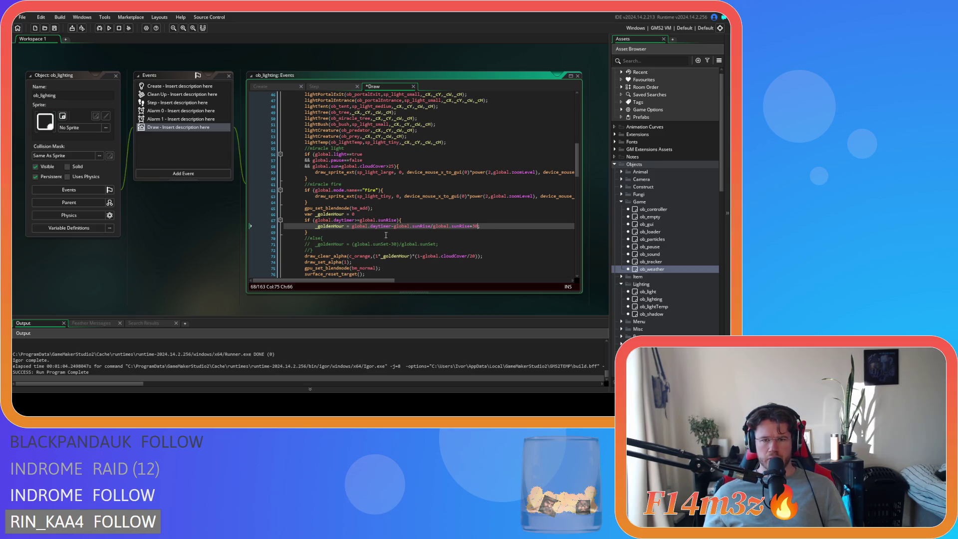
Step: Bracket the numerator and denominator of the golden-hour formula and save the Draw event
left_click(352, 226)
type("(")
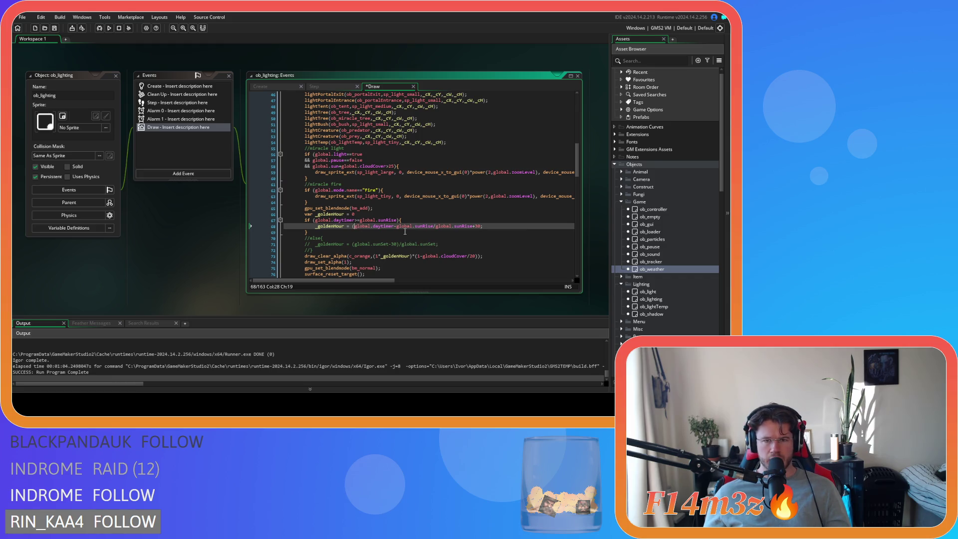
left_click(432, 226)
type(")")
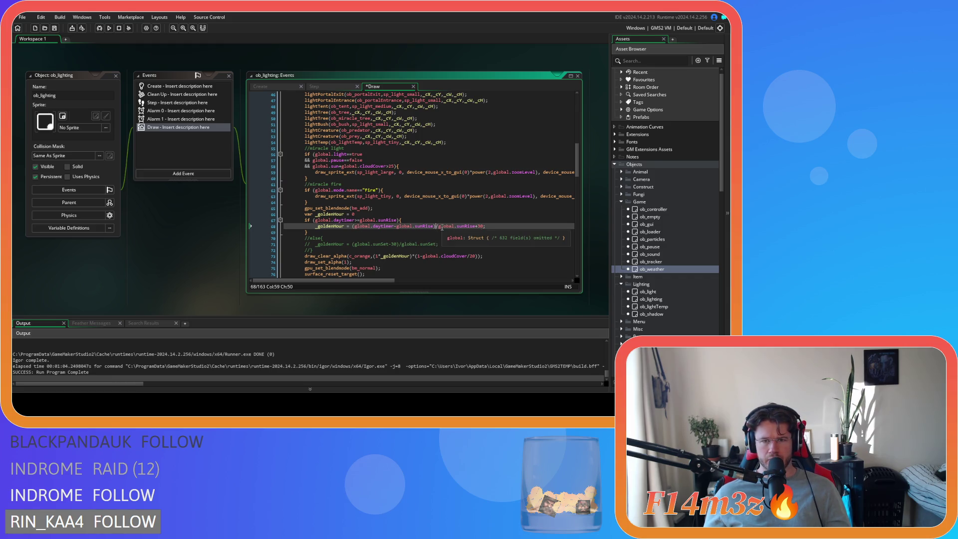
key("Right")
type("(")
left_click(487, 226)
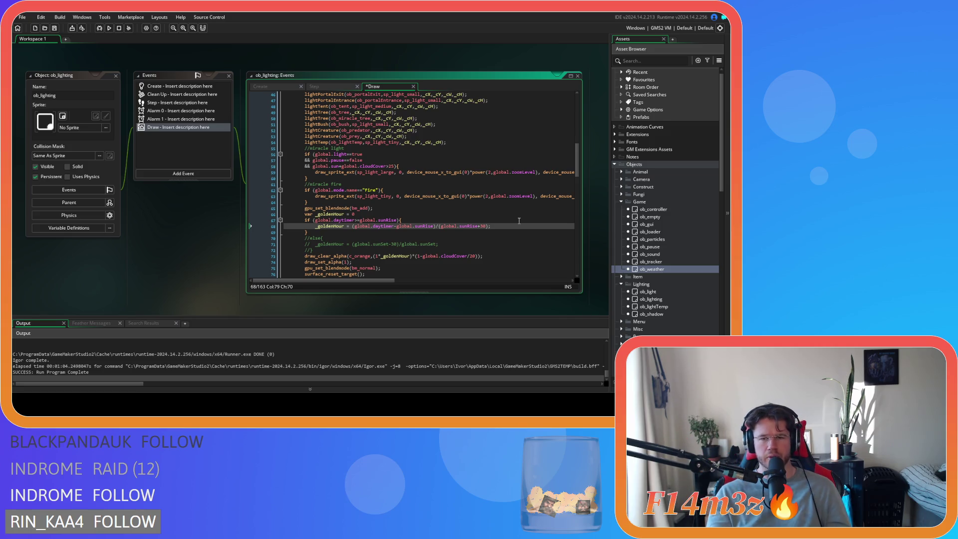
key("ctrl+s")
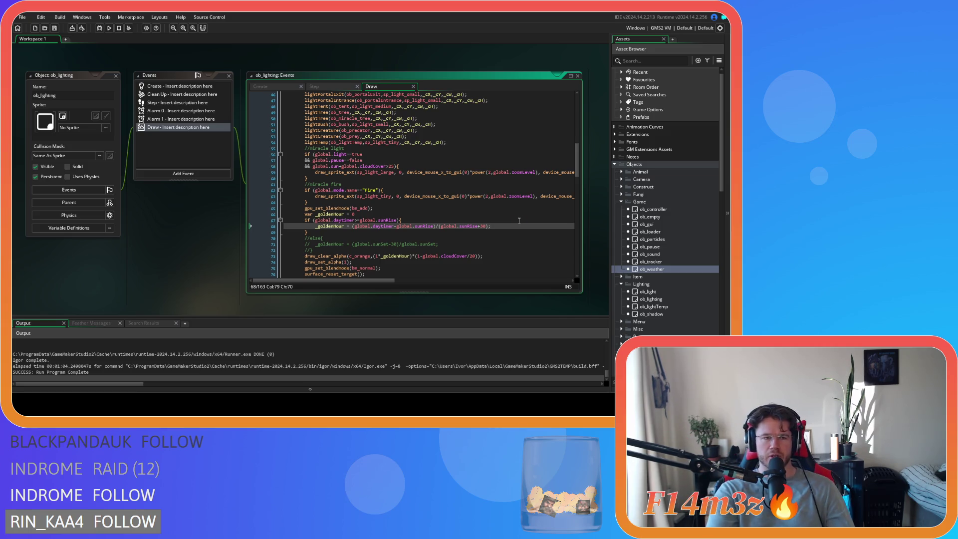
Step: Build and run the game with F5 to watch the new sunrise golden-hour tint
key("F5")
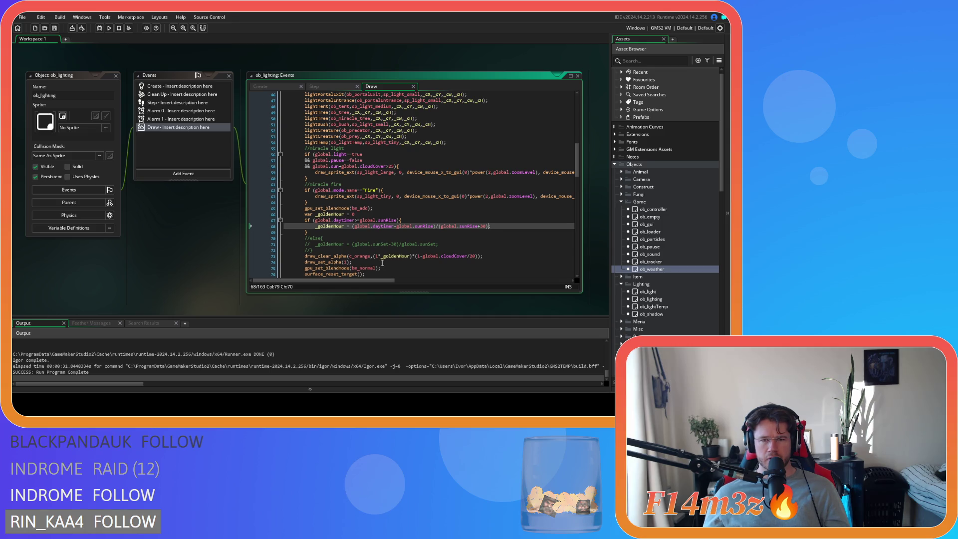
Step: Wrap line 68 as 1-((global.daytimer-global.sunRise)/(global.sunRise+30)), save, and run the game
left_click(351, 226)
type("1-")
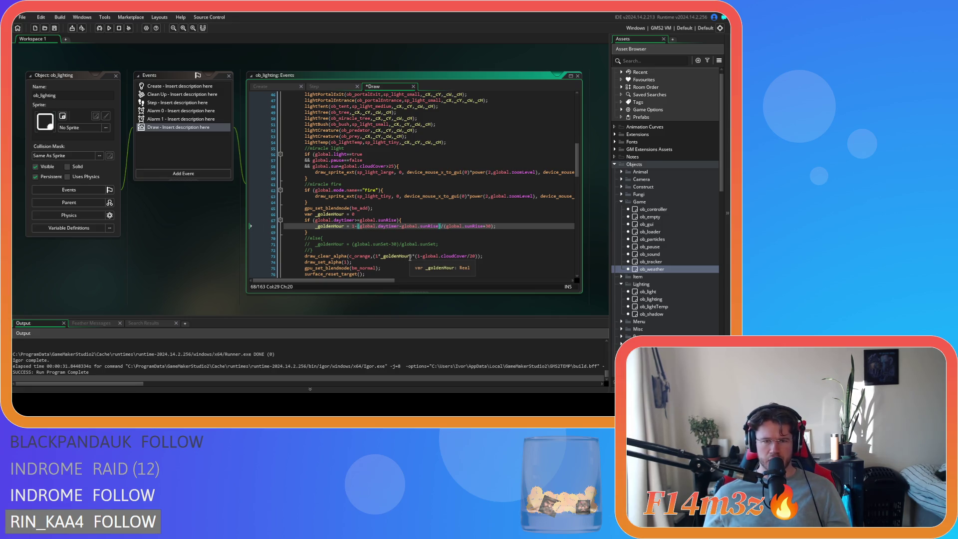
type("(")
left_click(494, 226)
type(")")
left_click(519, 223)
left_click(520, 226)
key("ctrl+s")
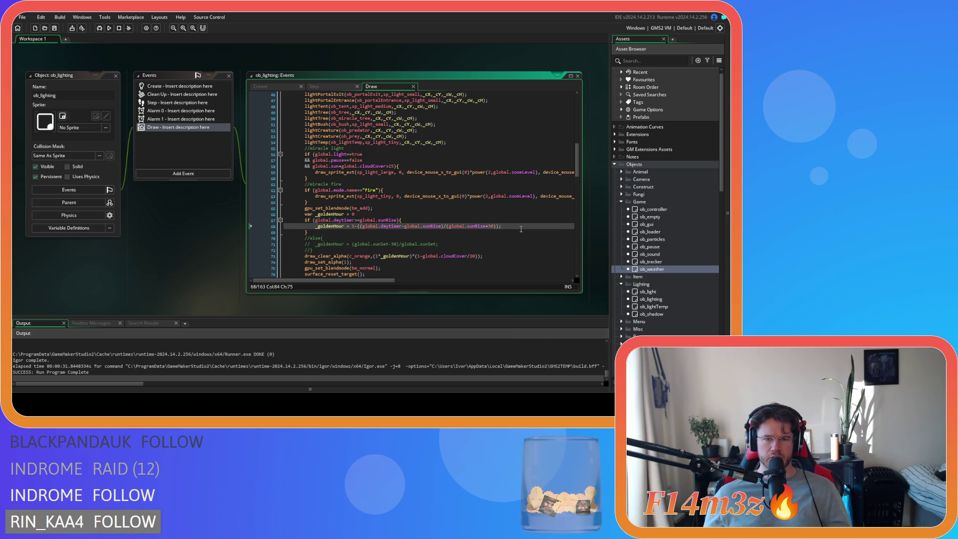
key("F5")
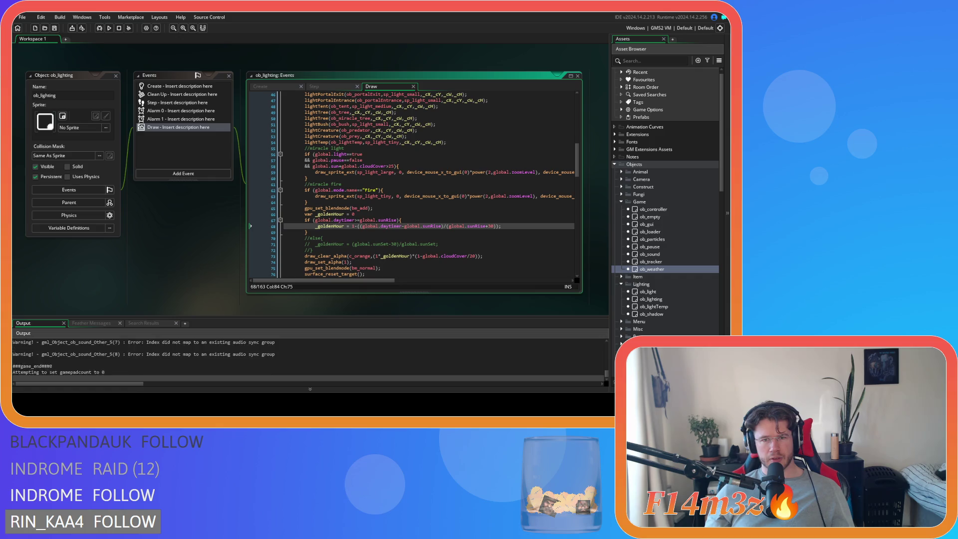
left_click(337, 232)
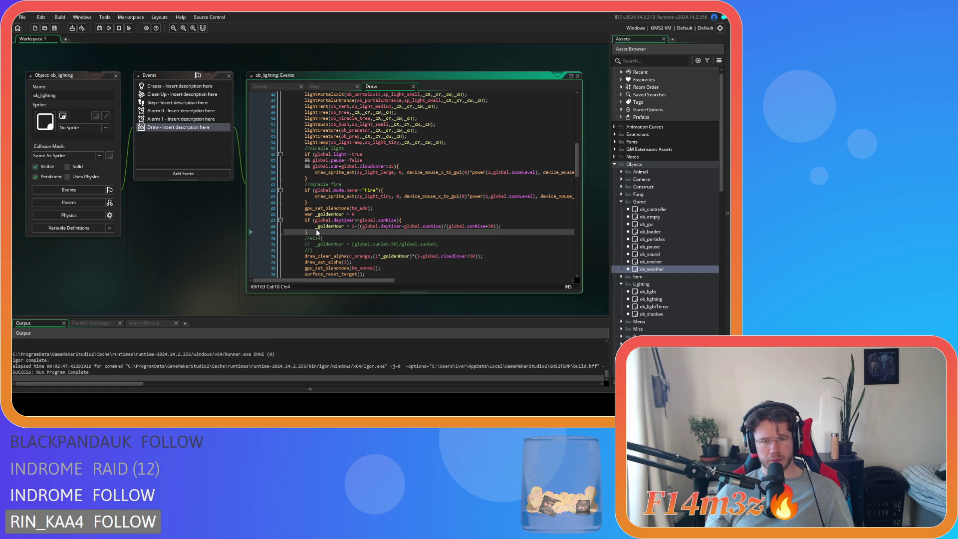
scroll(357, 244, "down", 3)
scroll(377, 249, "up", 3)
left_click(379, 208)
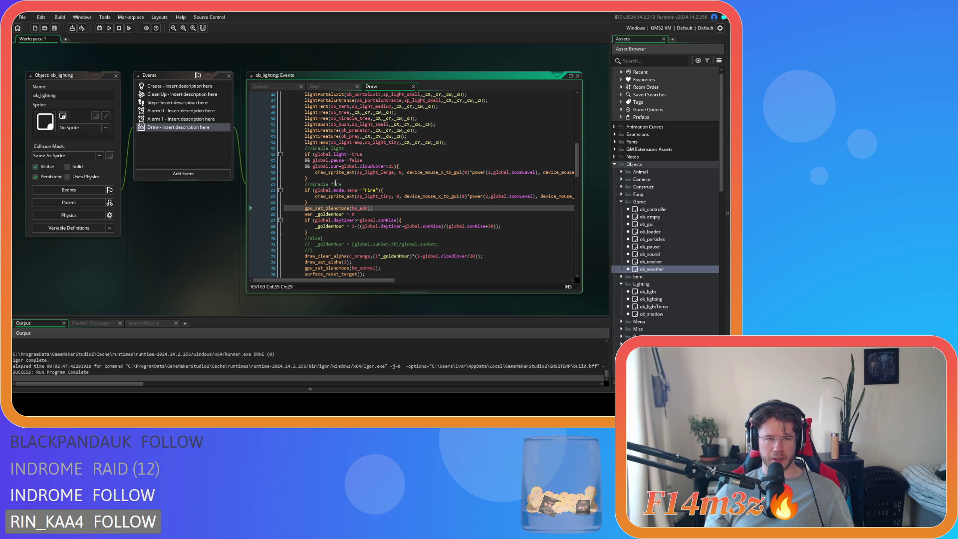
scroll(335, 183, "up", 10)
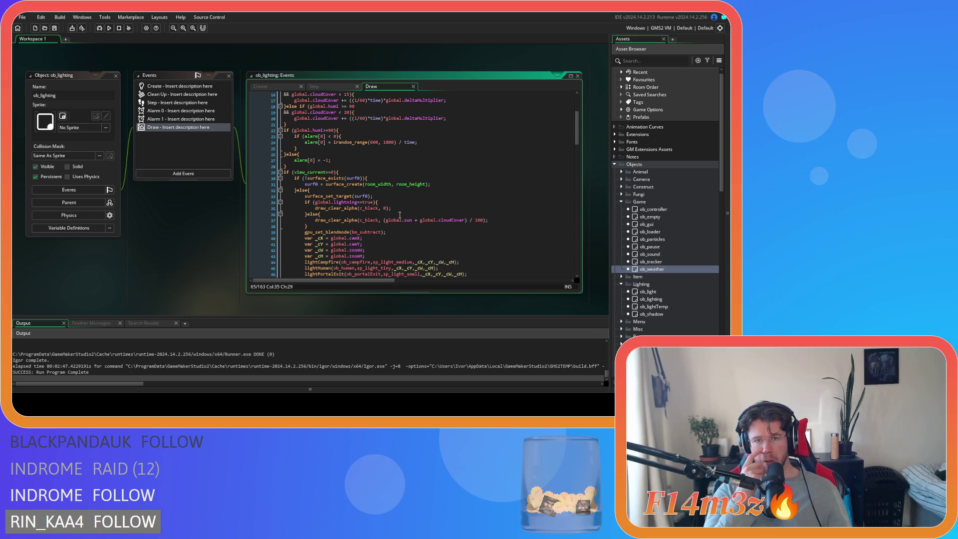
scroll(399, 215, "up", 1)
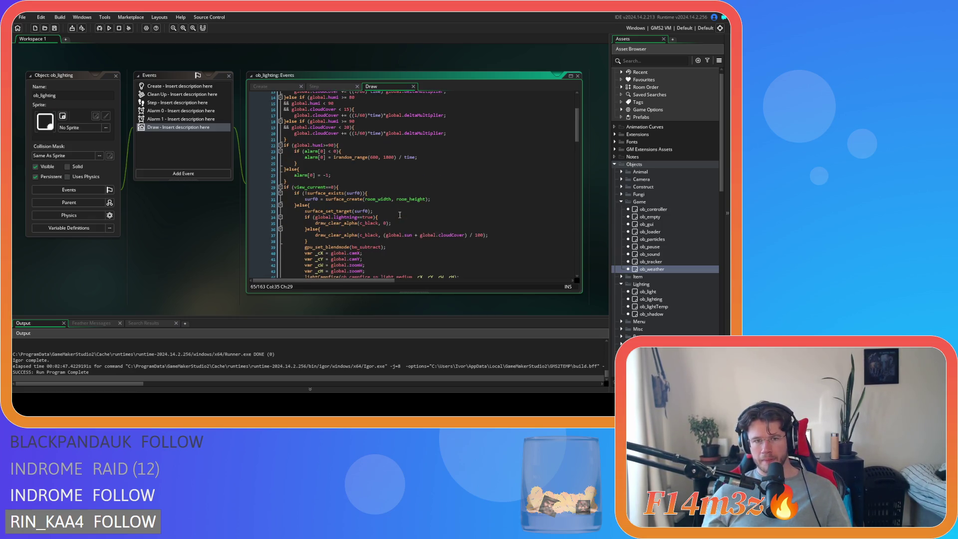
scroll(399, 215, "up", 3)
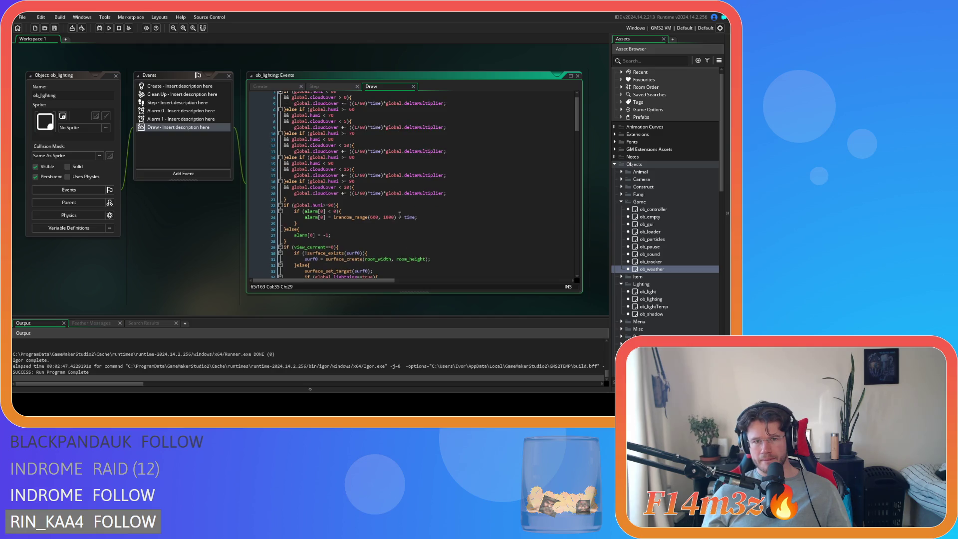
scroll(400, 215, "down", 4)
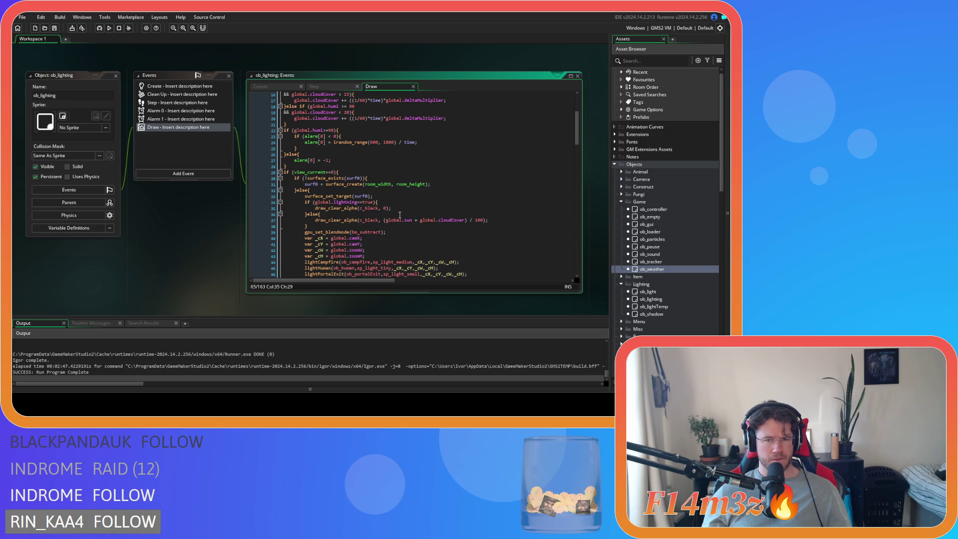
scroll(399, 214, "down", 12)
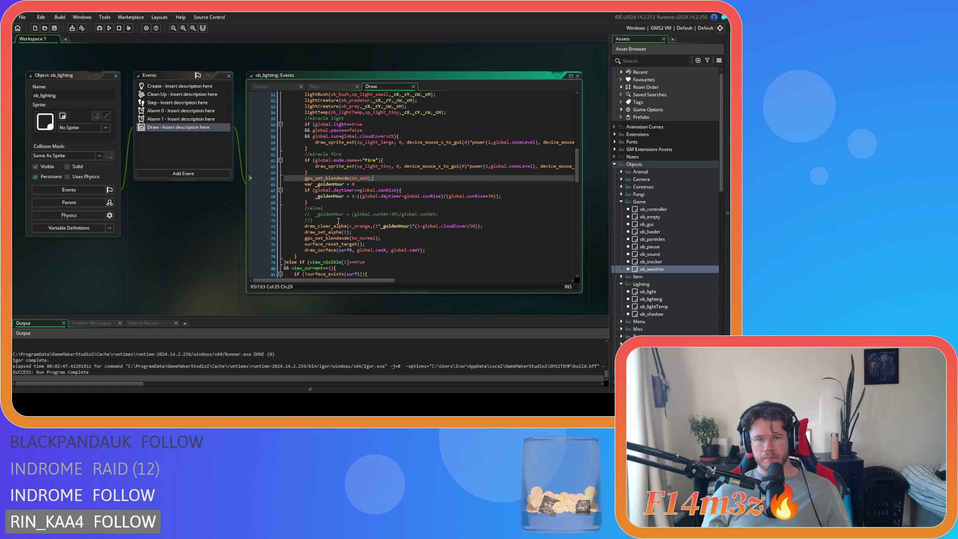
Step: Comment out golden-hour lines 65–73 and run the game without the tint
mouse_move(484, 225)
left_mouse_down()
mouse_move(359, 206)
mouse_move(295, 178)
left_mouse_up()
key("ctrl+k")
left_click(403, 196)
key("F5")
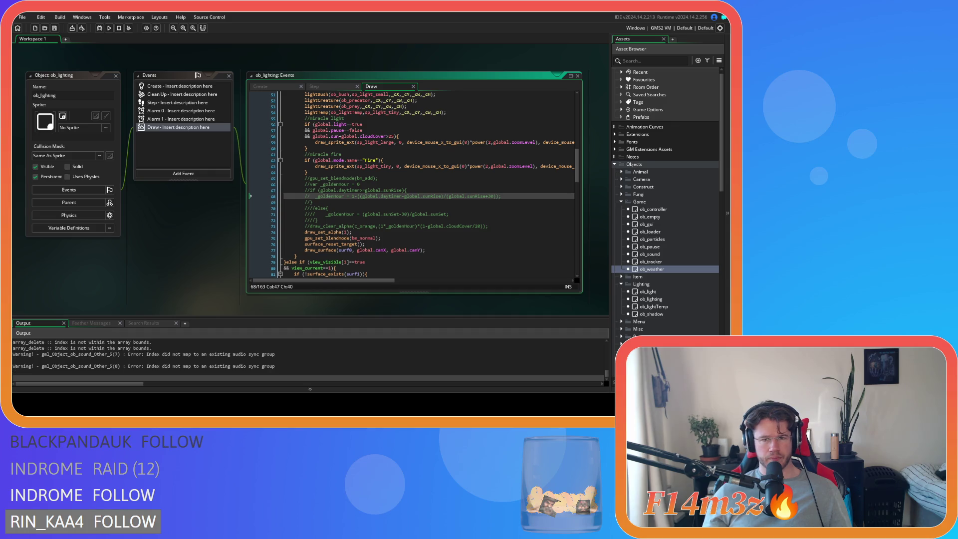
Step: Uncomment lines 65–73 and add a new line after the draw_clear_alpha call on line 73
left_click_drag(483, 226, 325, 178)
key("ctrl+shift+k")
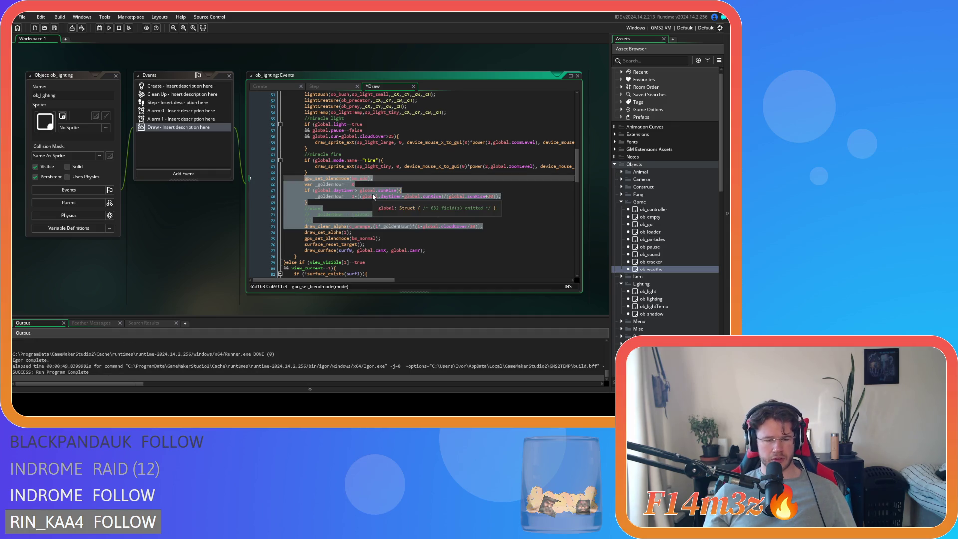
left_click(372, 198)
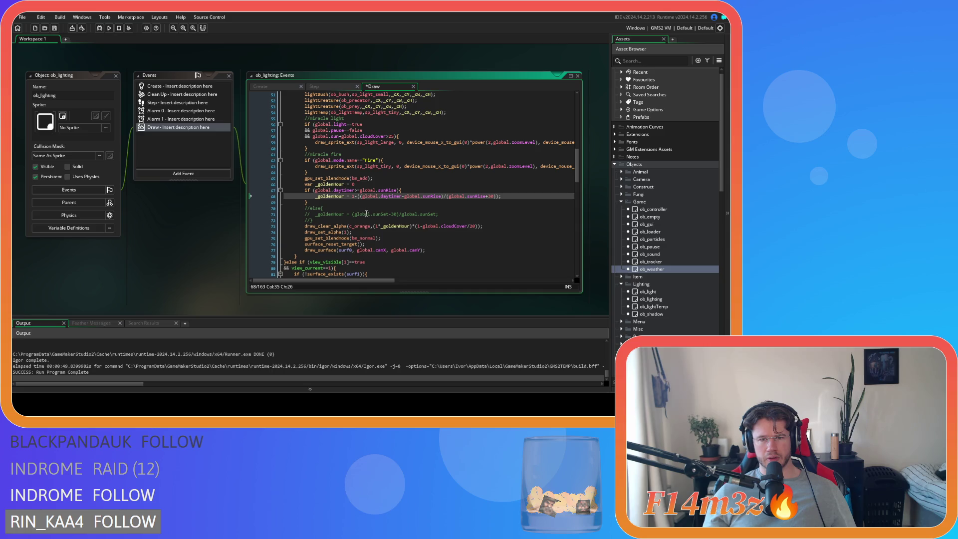
mouse_move(337, 224)
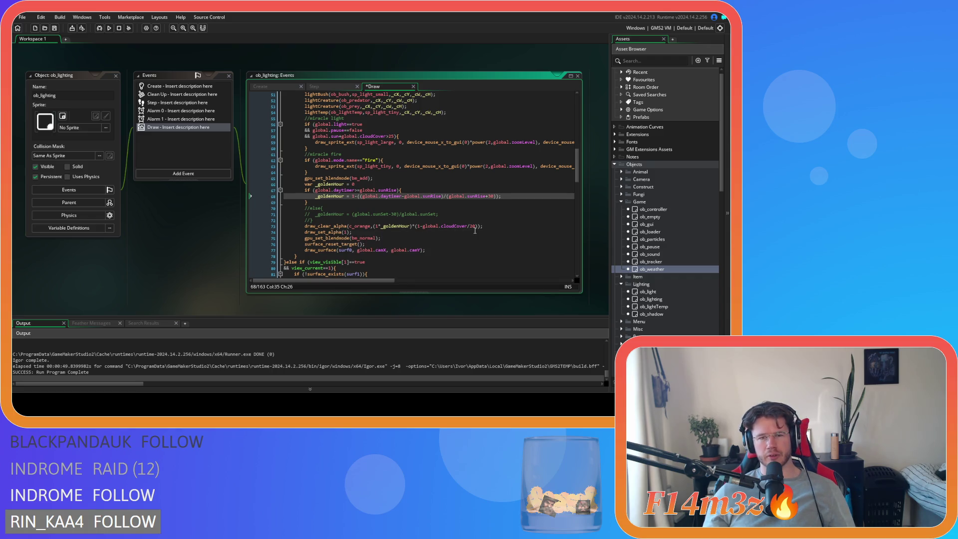
scroll(474, 231, "down", 2)
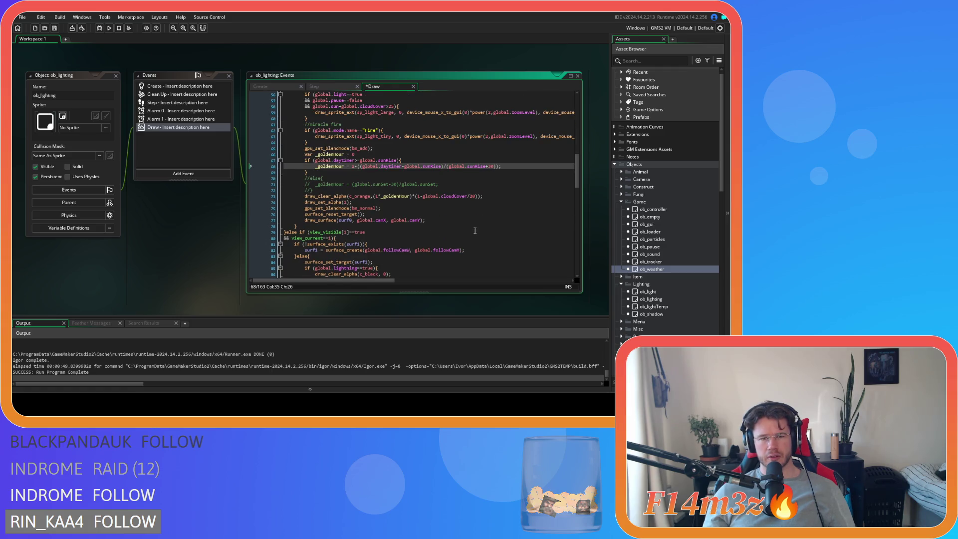
mouse_move(373, 197)
mouse_move(344, 194)
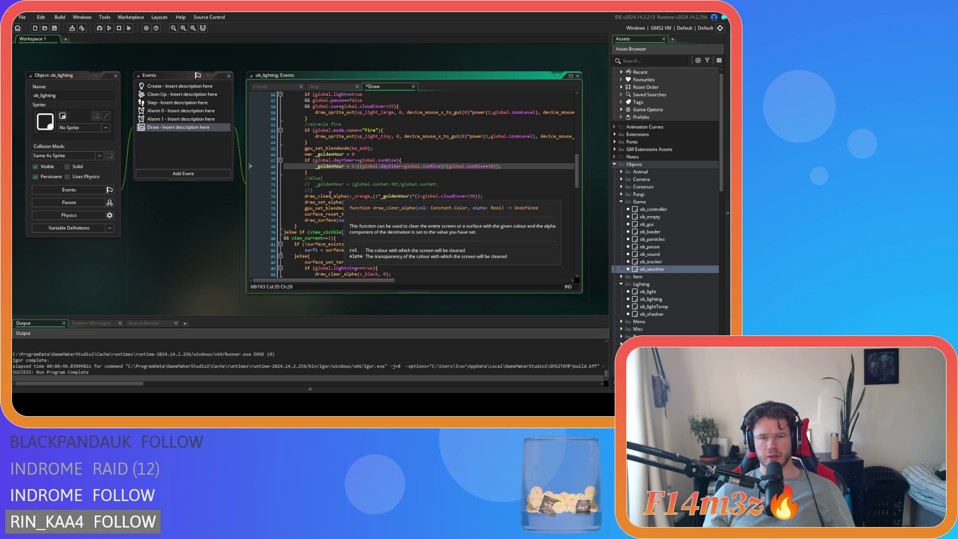
left_click(491, 197)
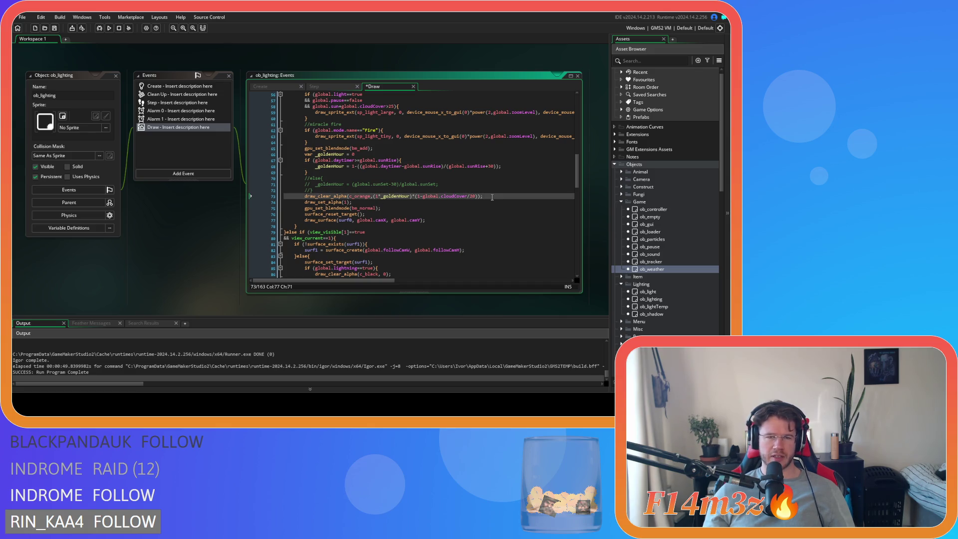
scroll(492, 197, "down", 1)
key("Return")
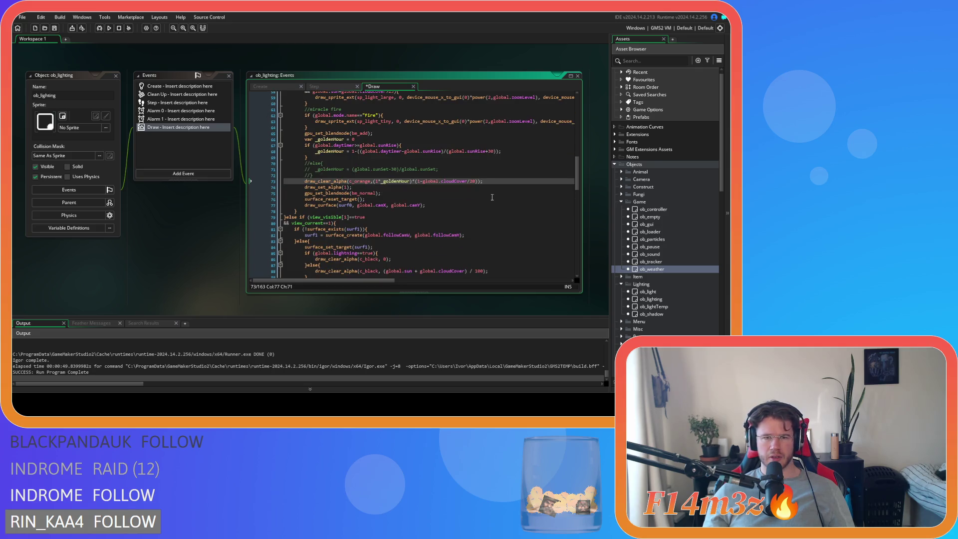
Step: Type 'draw' on line 74 and browse the draw_ function suggestions without choosing one
type("dra")
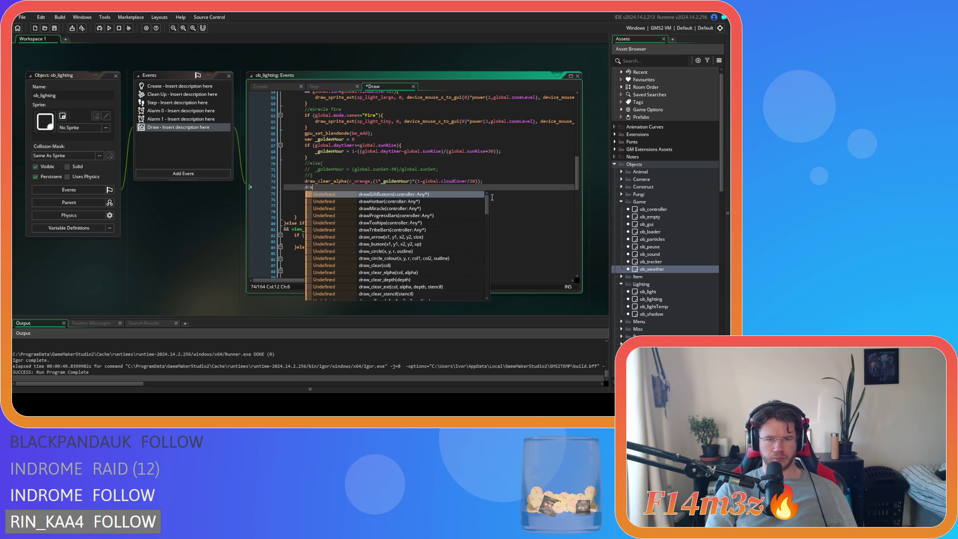
type("w_")
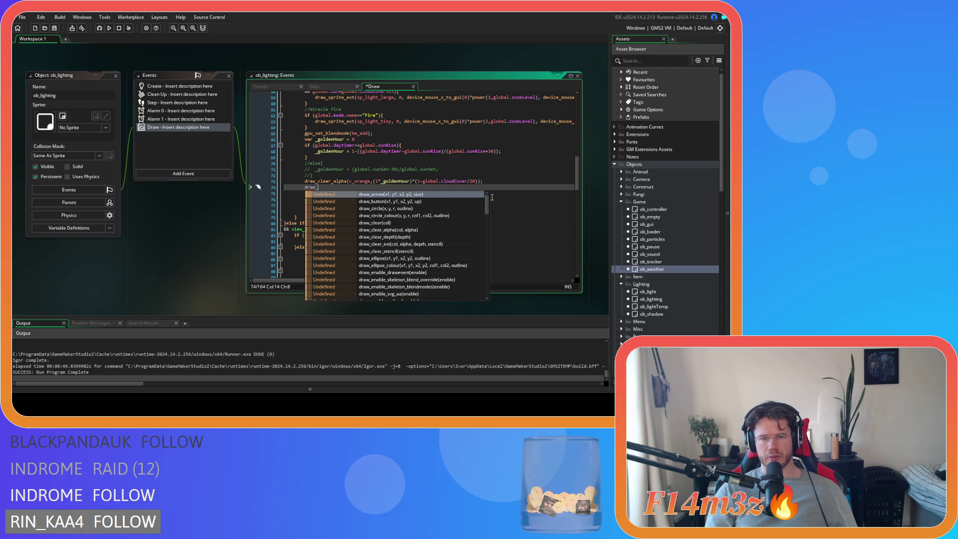
key("BackSpace")
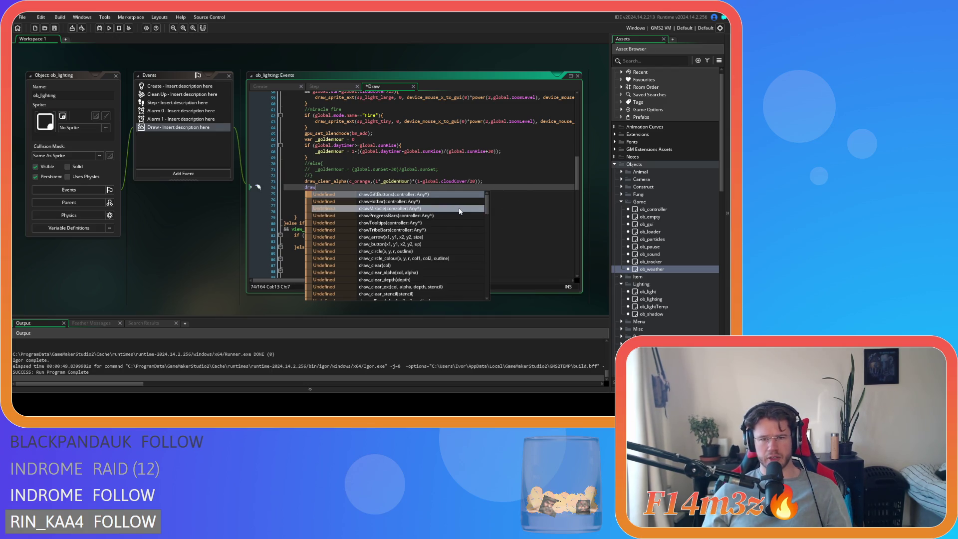
scroll(460, 211, "down", 3)
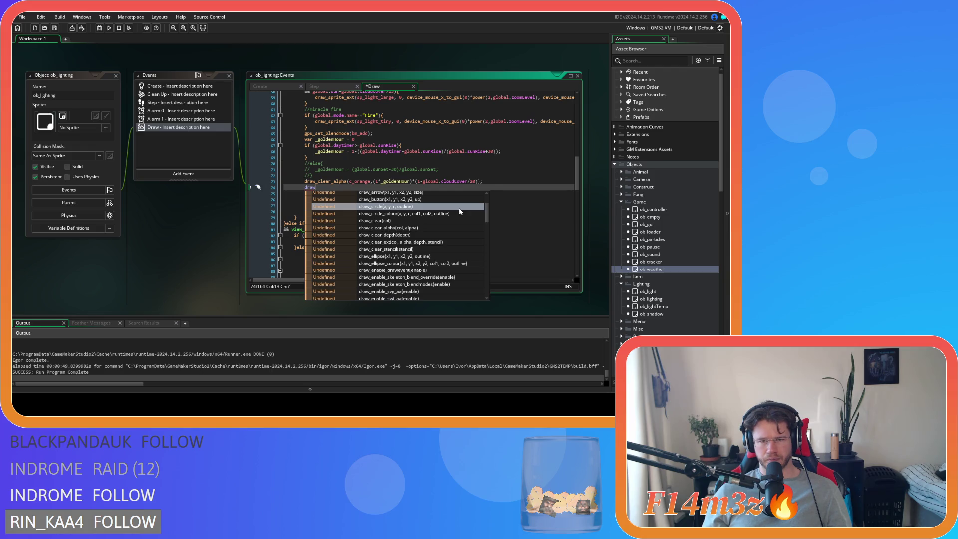
scroll(459, 212, "down", 1)
scroll(459, 211, "down", 1)
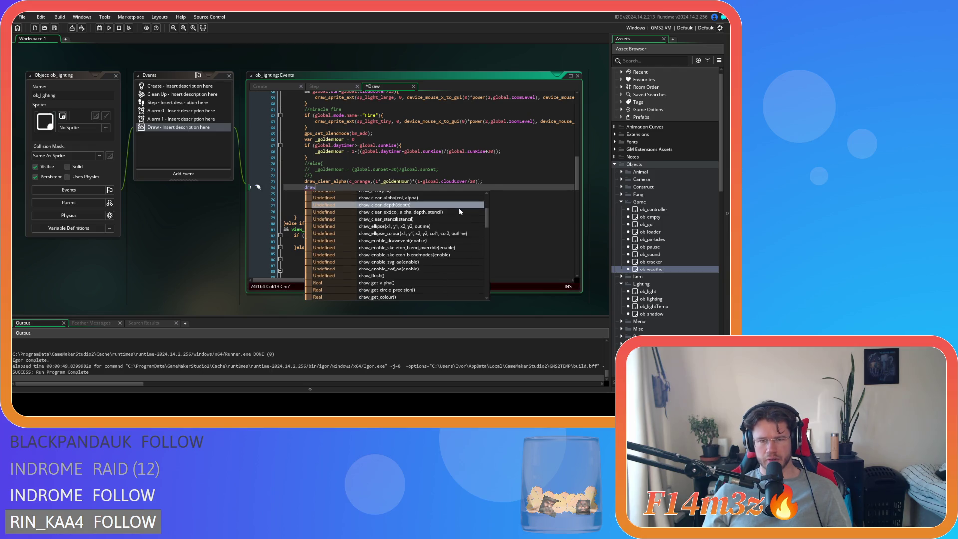
scroll(427, 235, "down", 1)
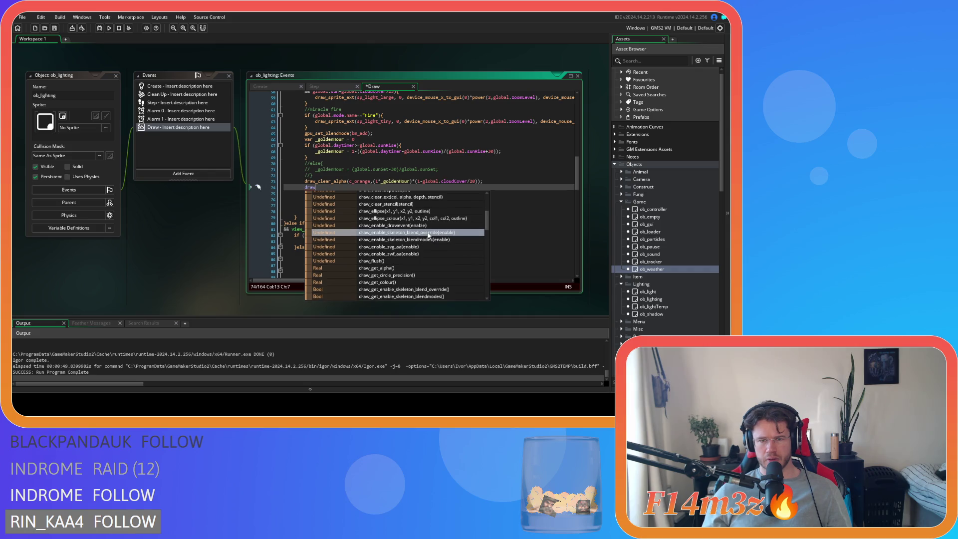
scroll(428, 234, "down", 1)
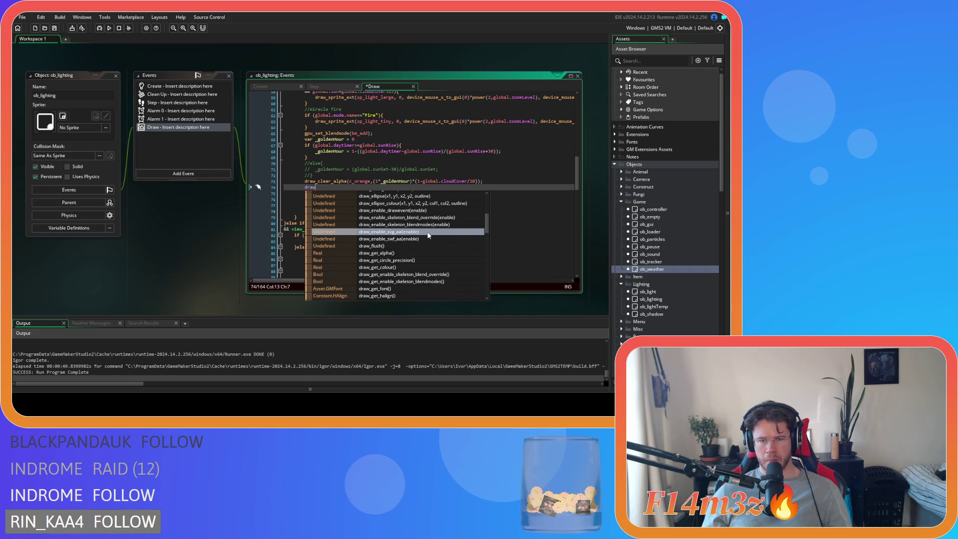
scroll(428, 235, "up", 2)
scroll(428, 235, "up", 2)
scroll(427, 235, "down", 10)
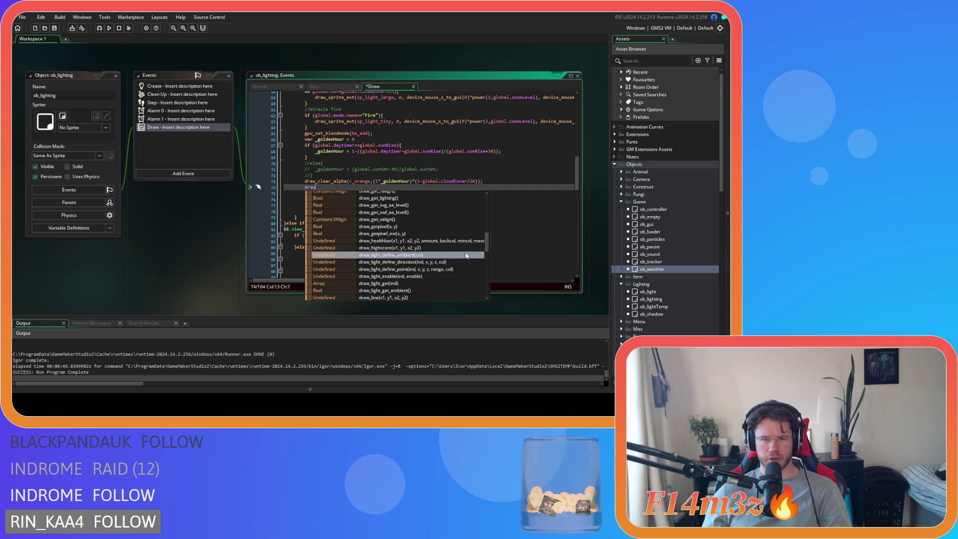
scroll(466, 255, "down", 2)
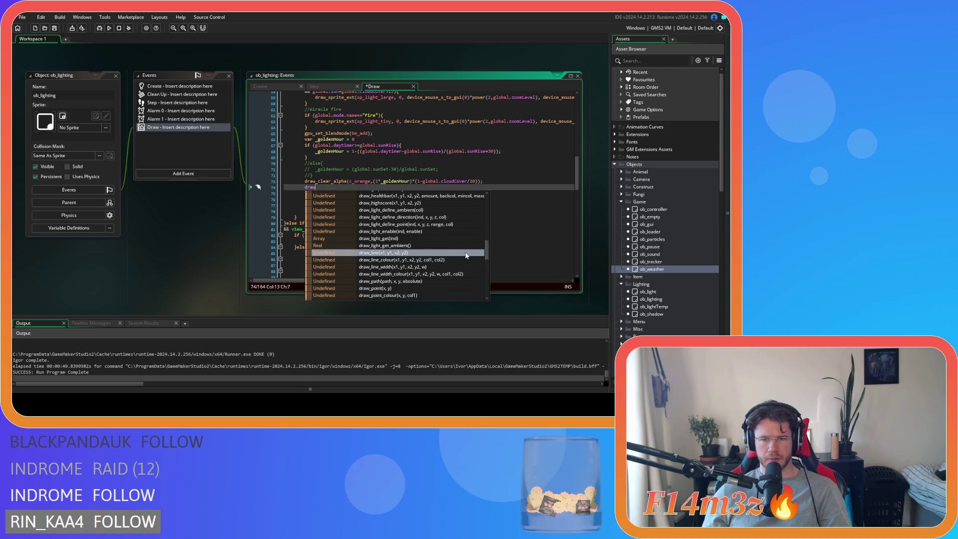
scroll(466, 255, "down", 1)
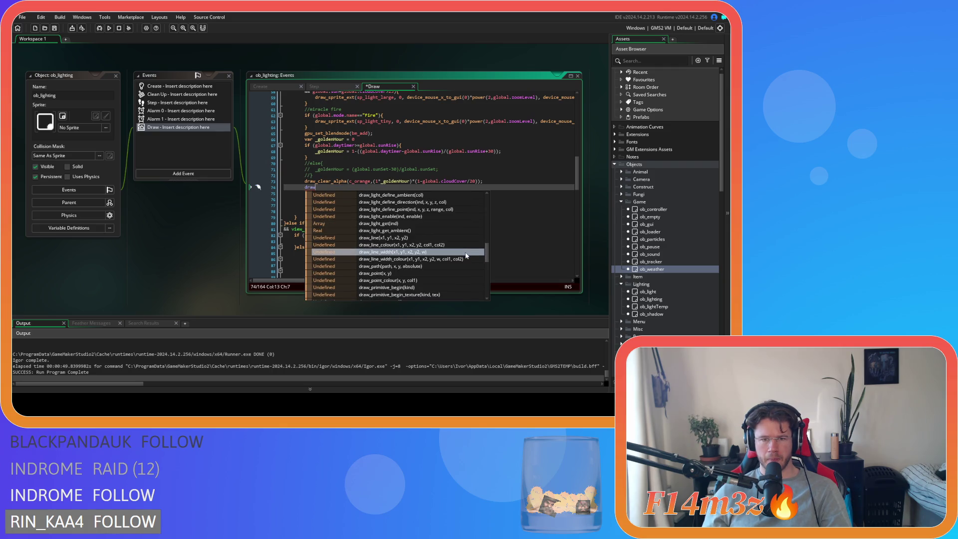
scroll(465, 255, "down", 2)
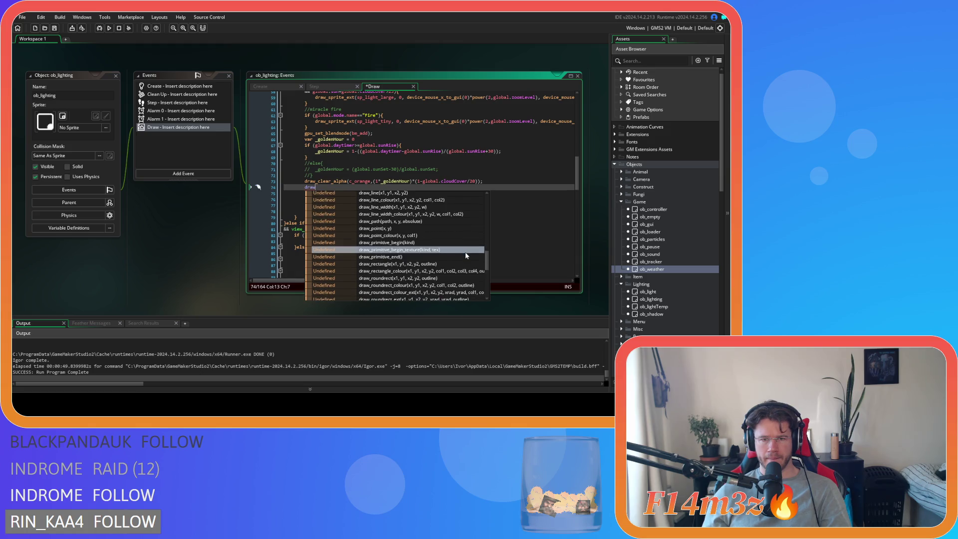
scroll(465, 255, "down", 1)
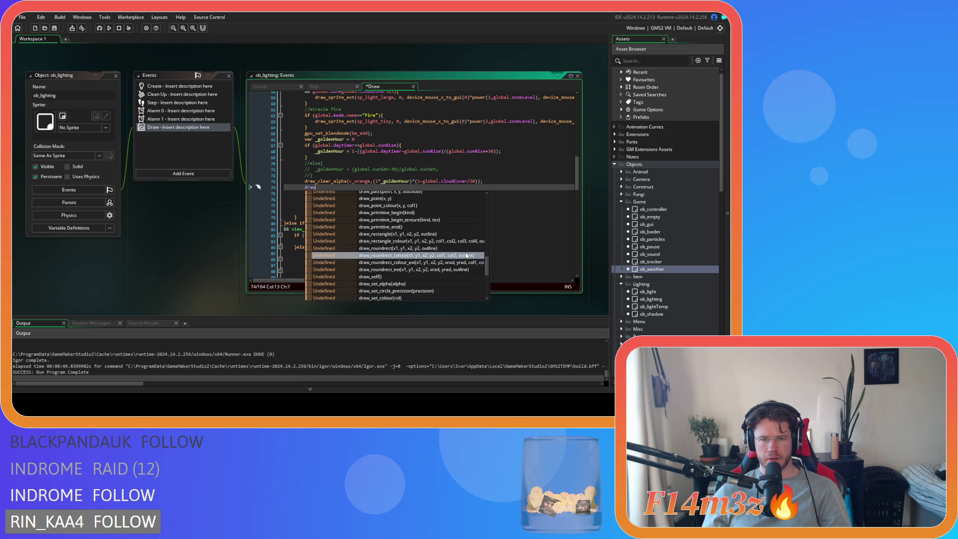
scroll(466, 256, "down", 1)
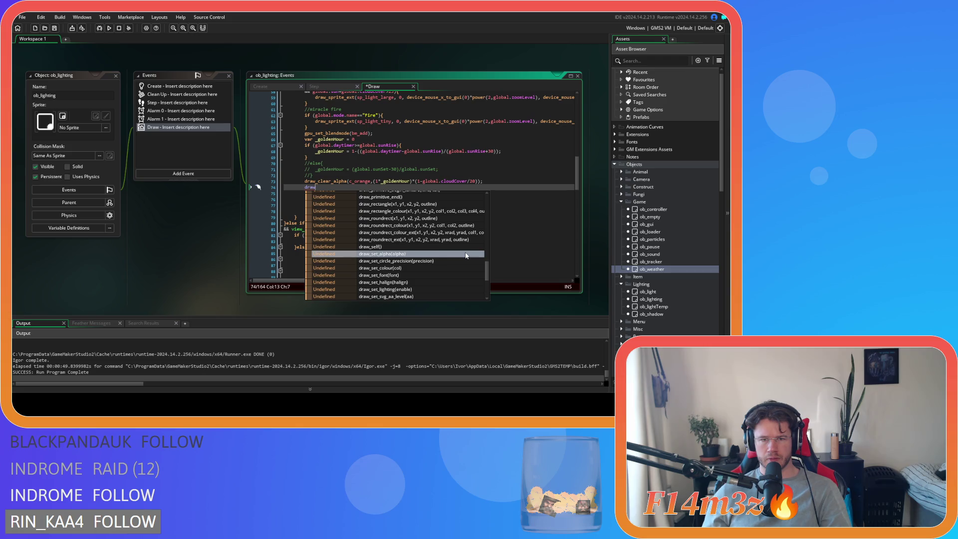
scroll(466, 256, "down", 2)
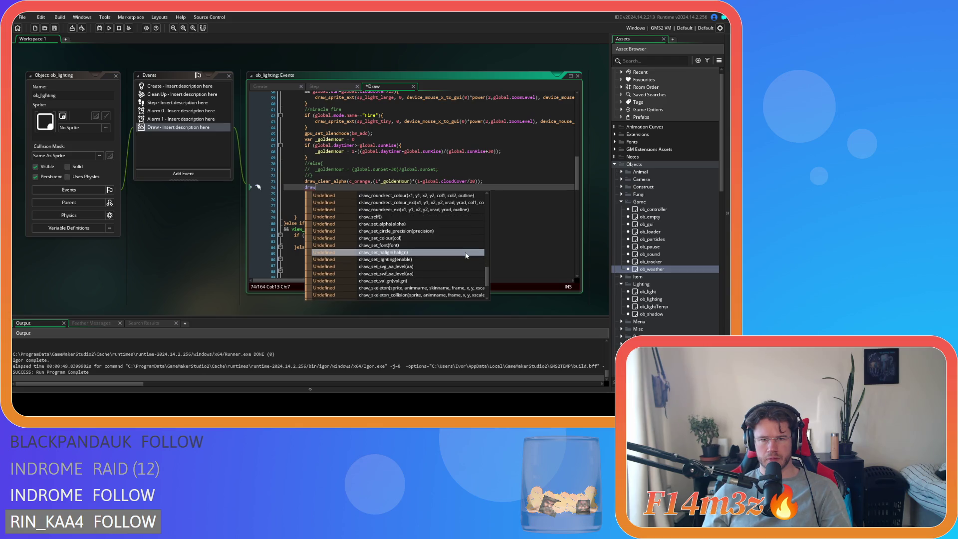
scroll(465, 256, "down", 2)
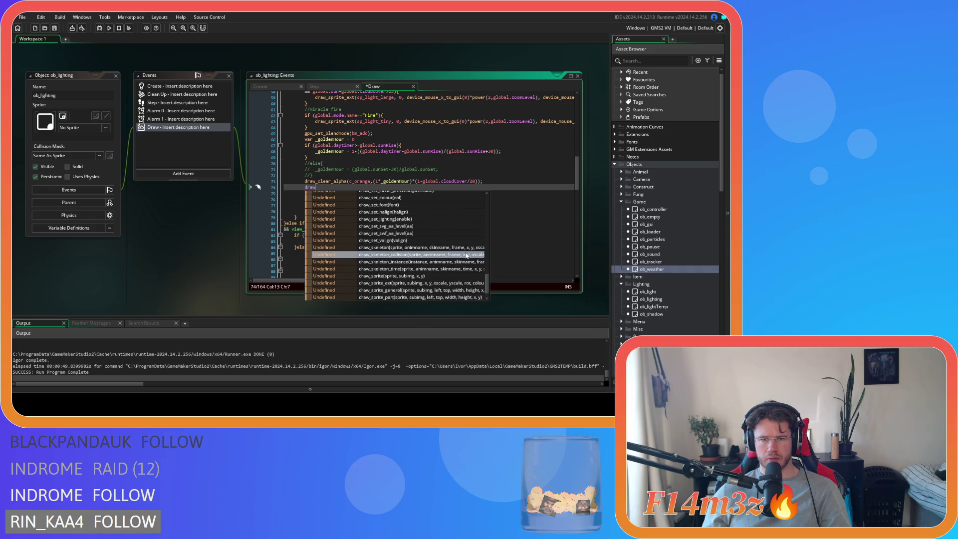
scroll(466, 255, "up", 1)
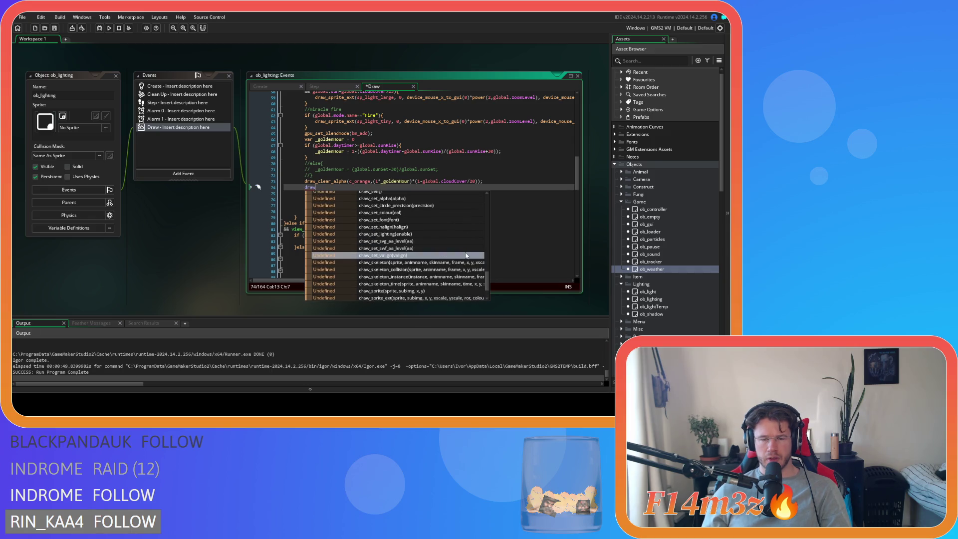
scroll(466, 255, "up", 2)
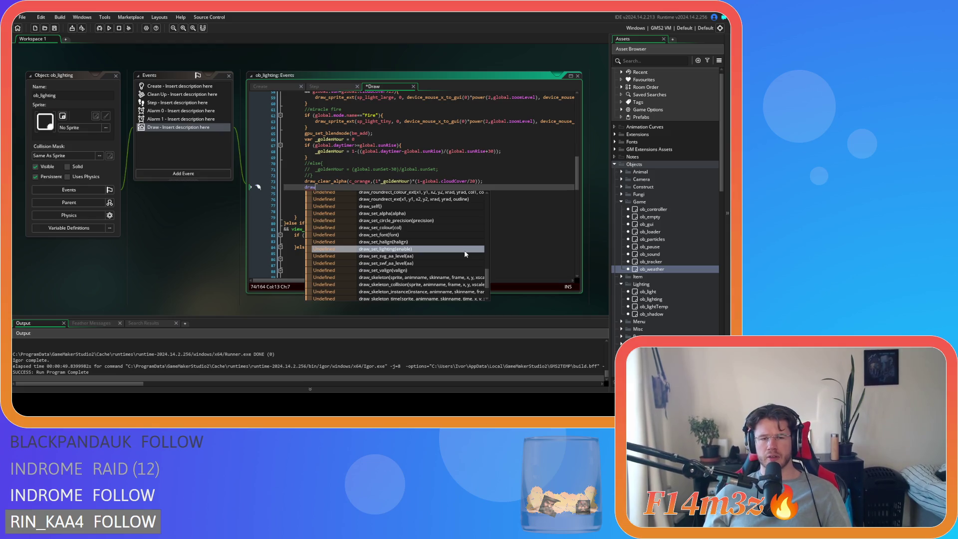
left_click_drag(316, 187, 305, 190)
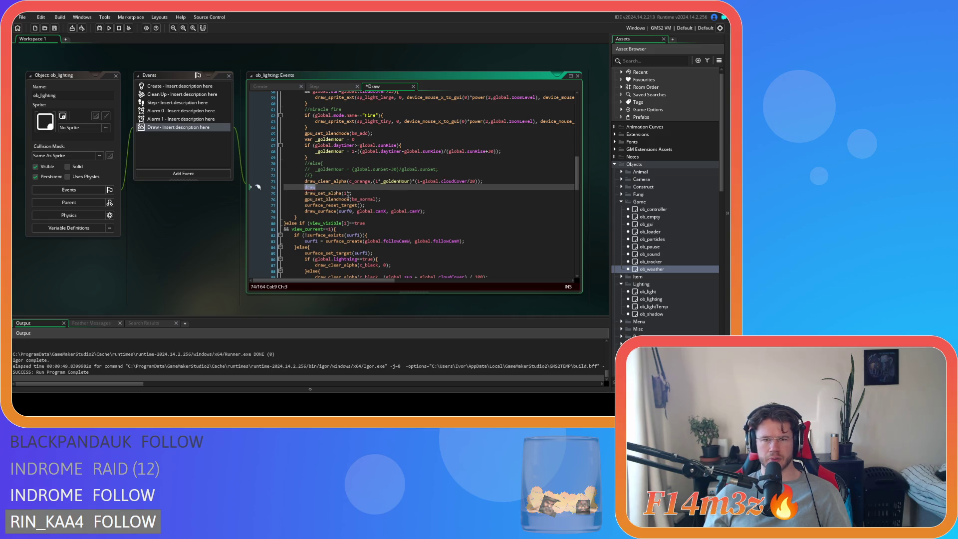
scroll(686, 288, "down", 10)
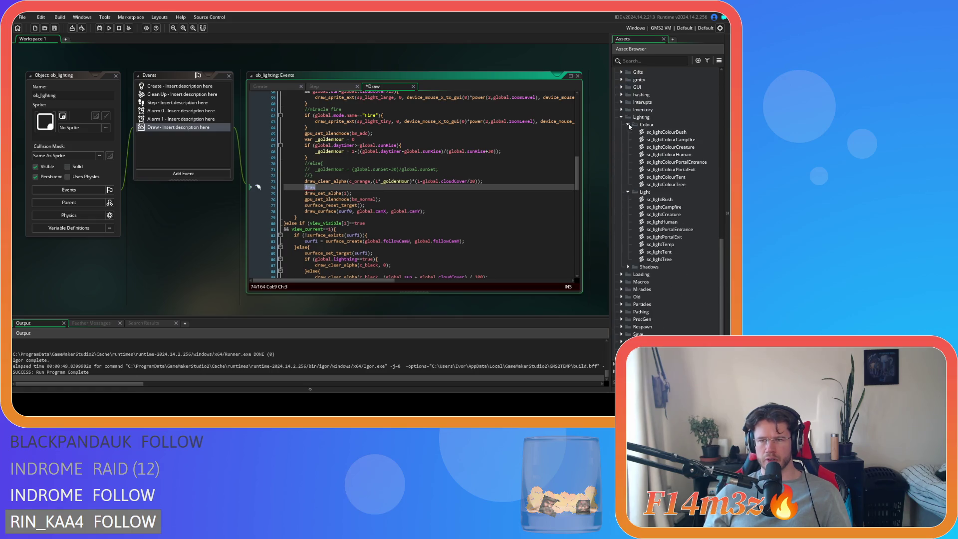
Step: Duplicate sp_pixel in the Sprites > Misc folder and name the copy sp_orange_pixel
left_click(628, 125)
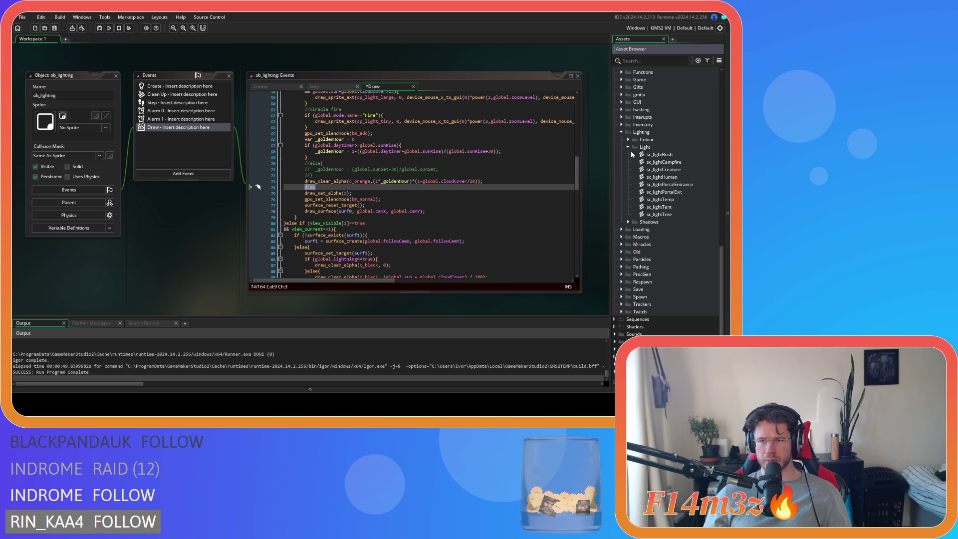
left_click(627, 148)
left_click(621, 201)
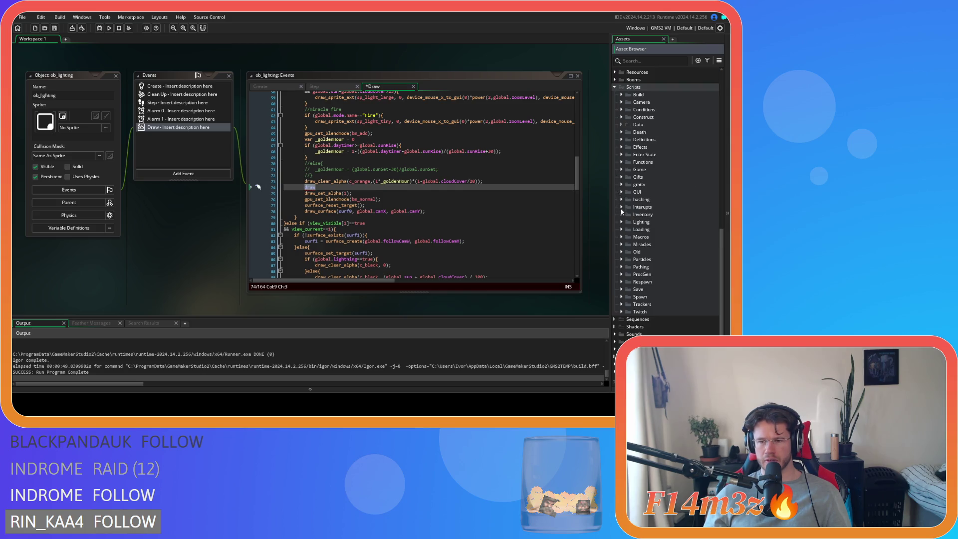
scroll(618, 305, "up", 5)
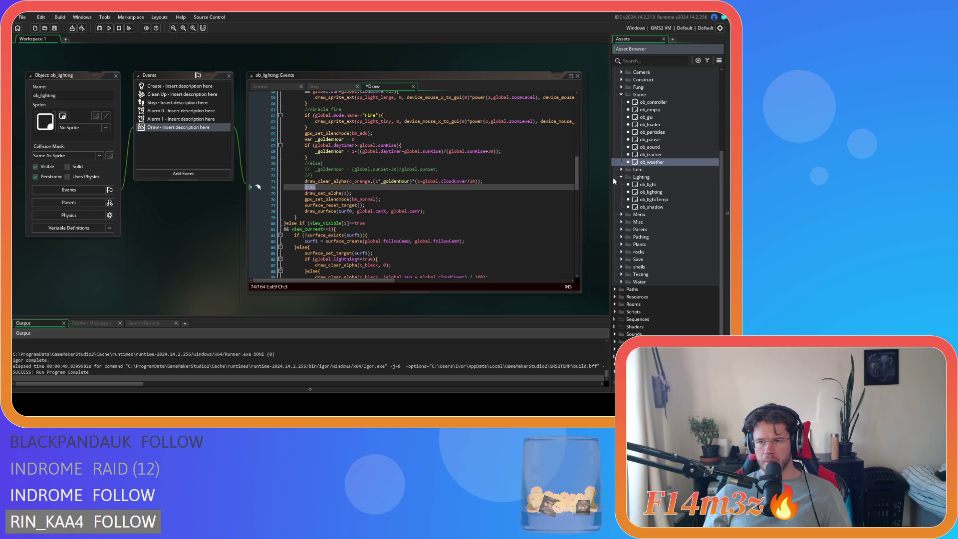
left_click(616, 341)
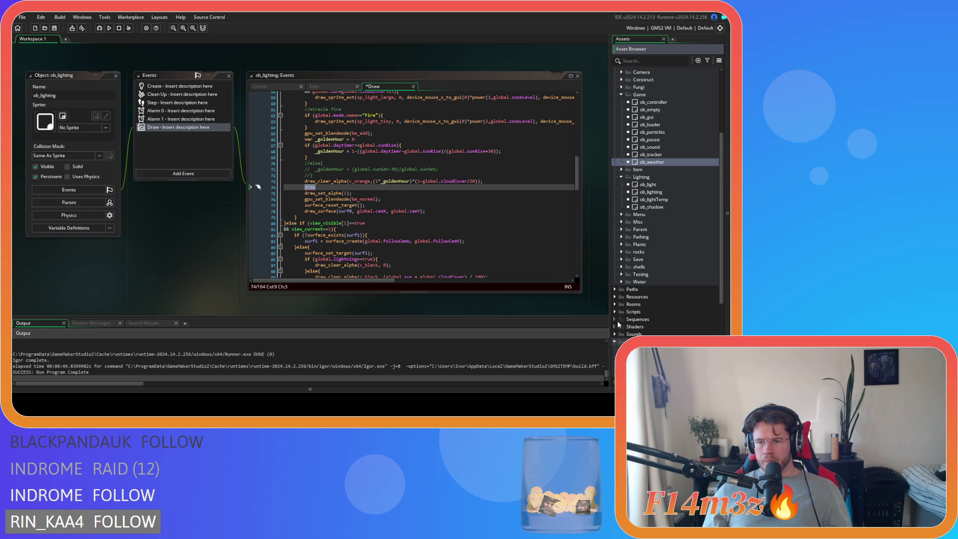
scroll(618, 309, "down", 5)
left_click(620, 288)
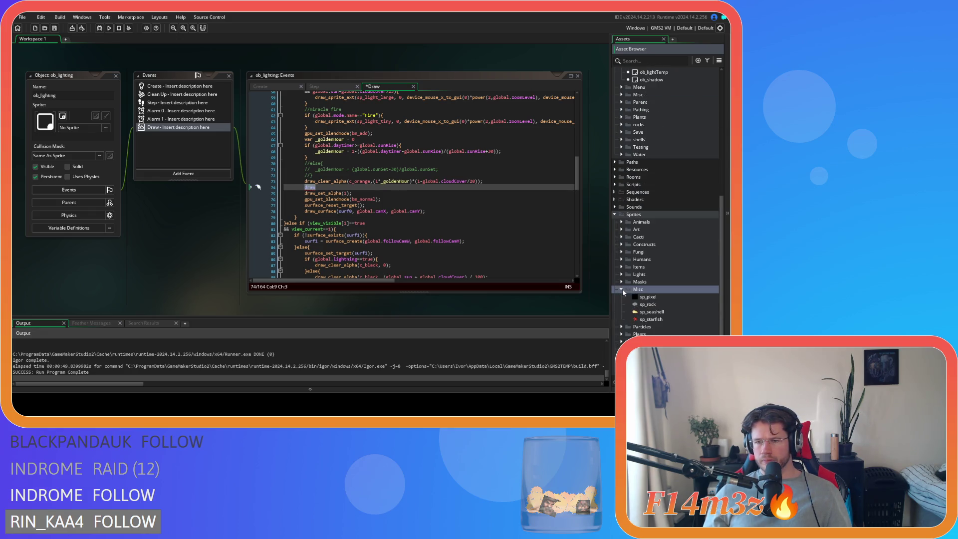
left_click(651, 297)
key("ctrl+d")
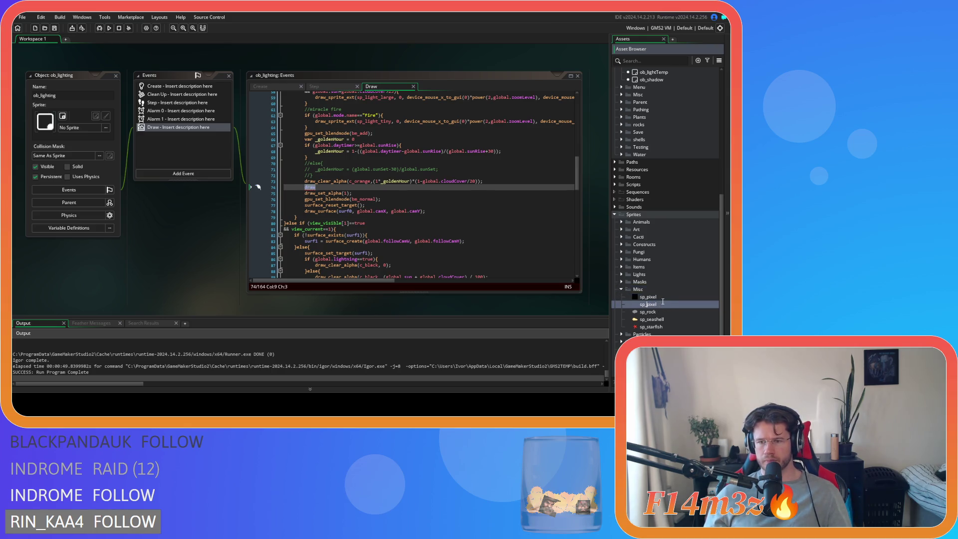
type("orange_")
key("Return")
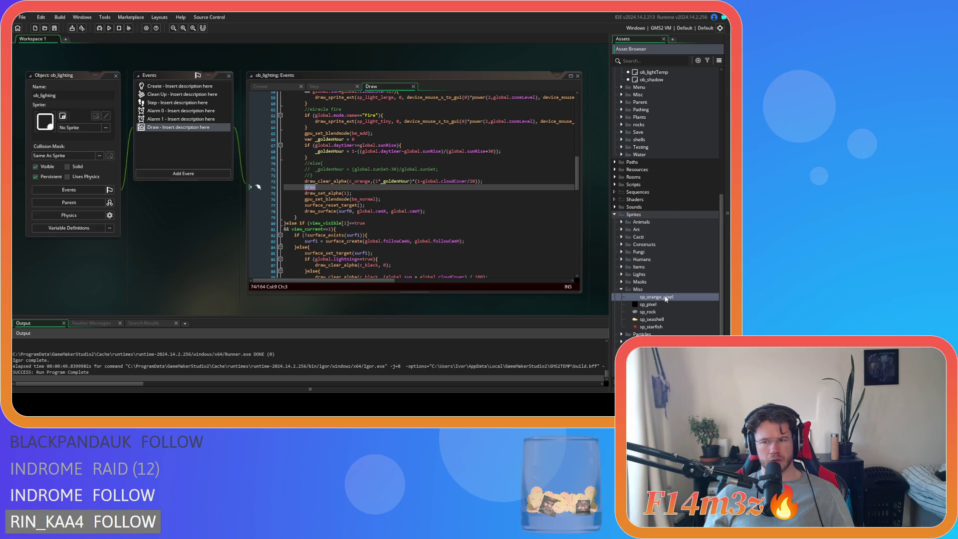
Step: Fill sp_orange_pixel's single pixel with orange in the image editor, then close it
double_click(658, 297)
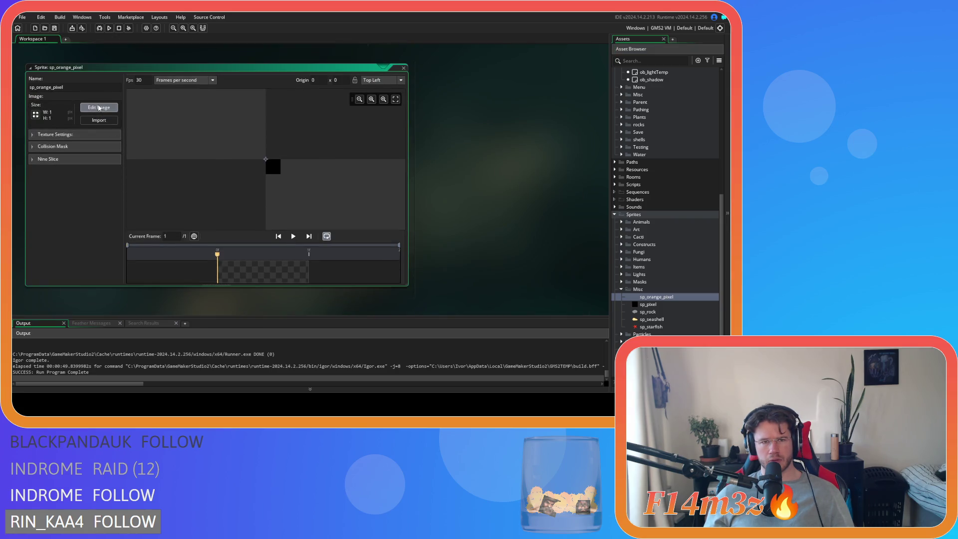
left_click(99, 107)
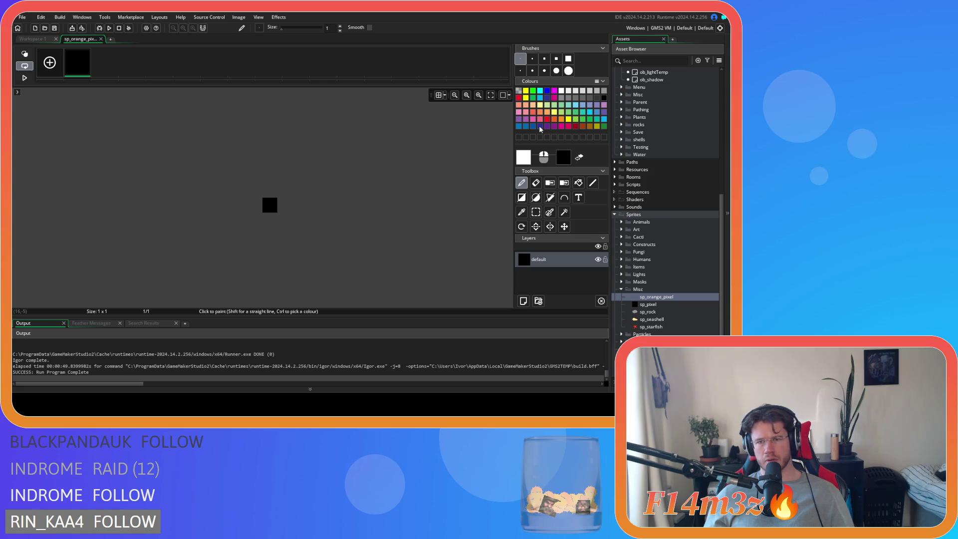
left_click(532, 112)
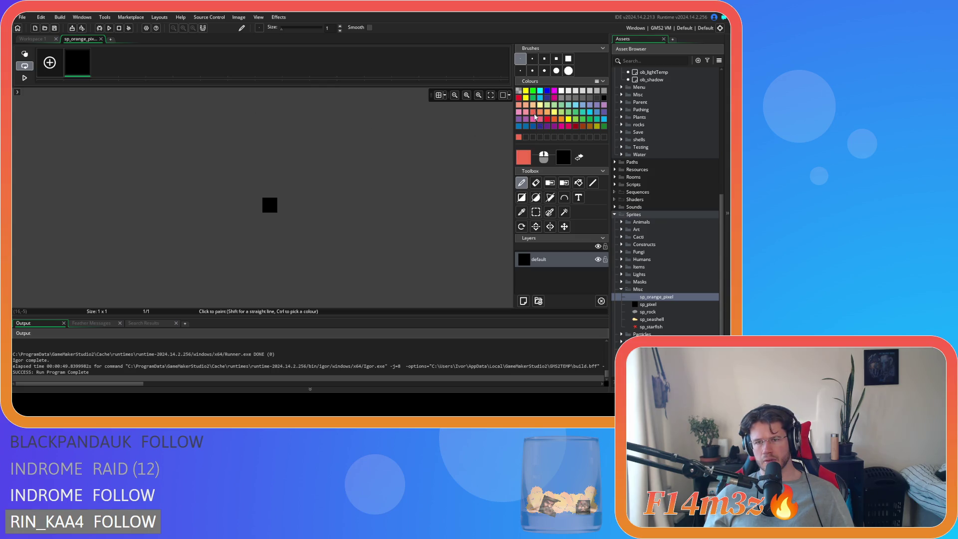
left_click(540, 112)
left_click(534, 113)
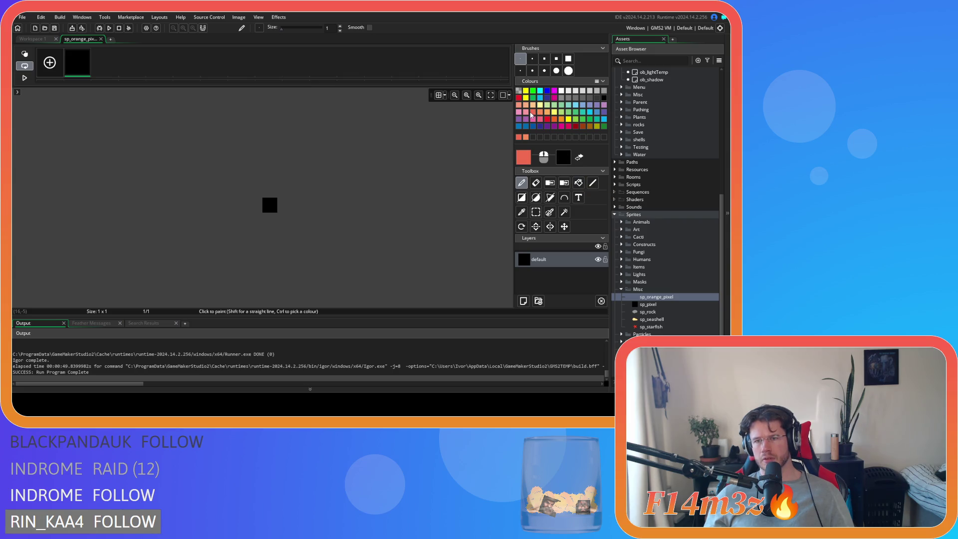
left_click(554, 119)
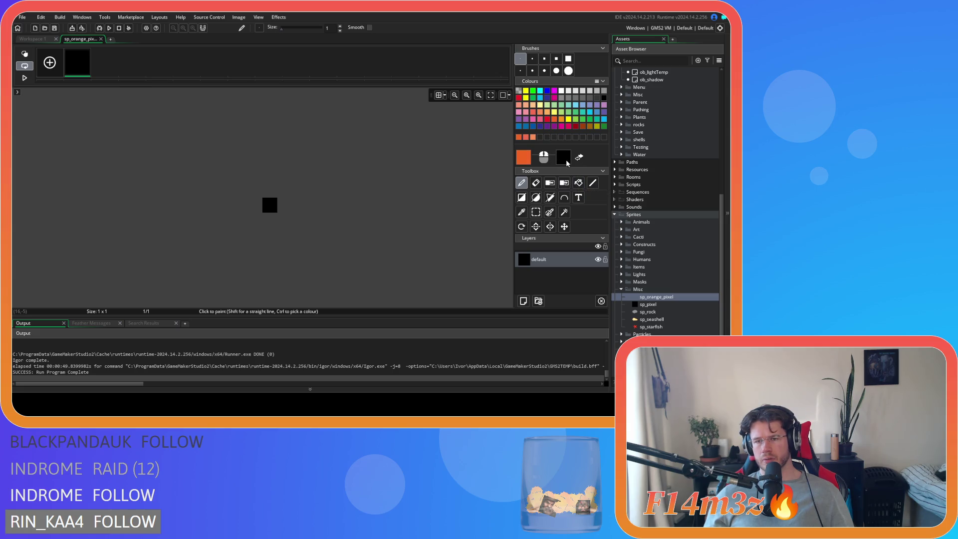
left_click(578, 182)
left_click(272, 202)
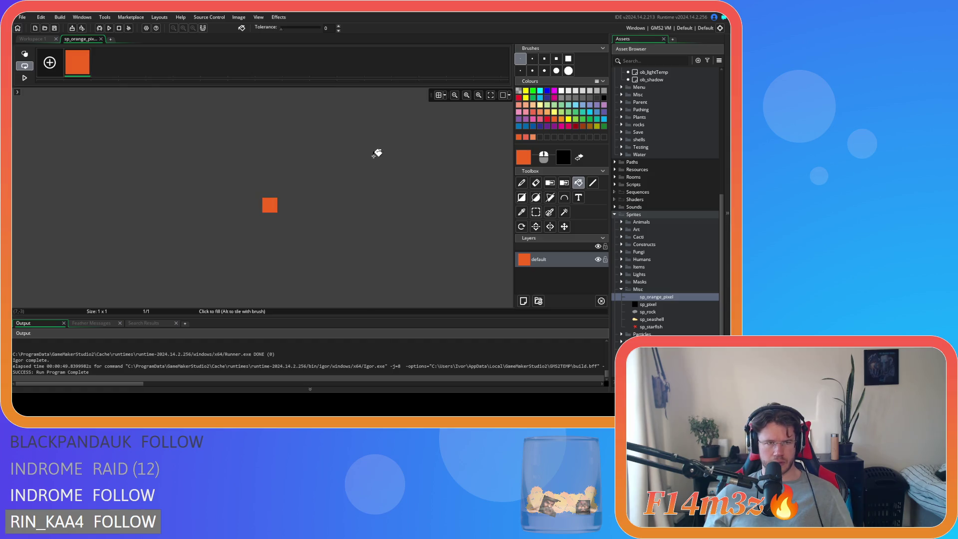
left_click(100, 39)
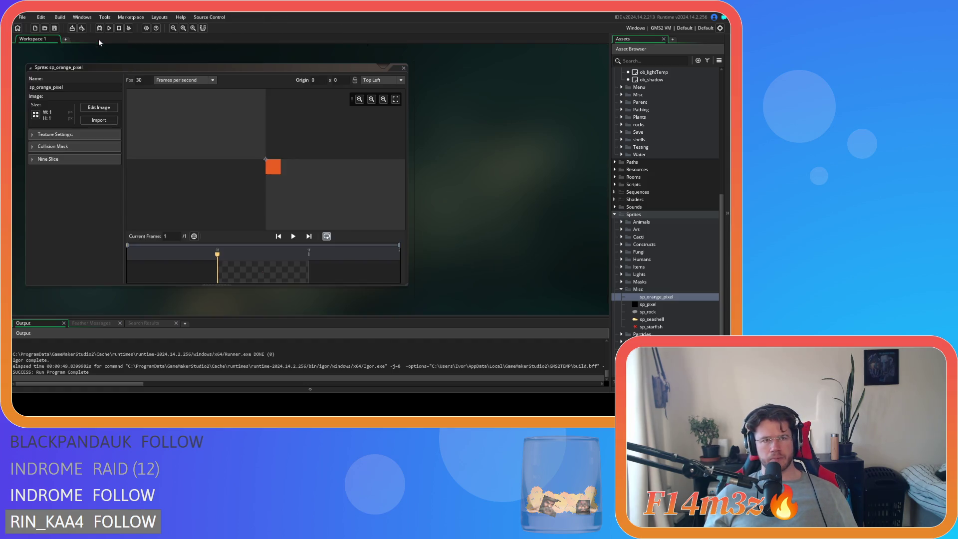
left_click(403, 67)
scroll(519, 227, "up", 10)
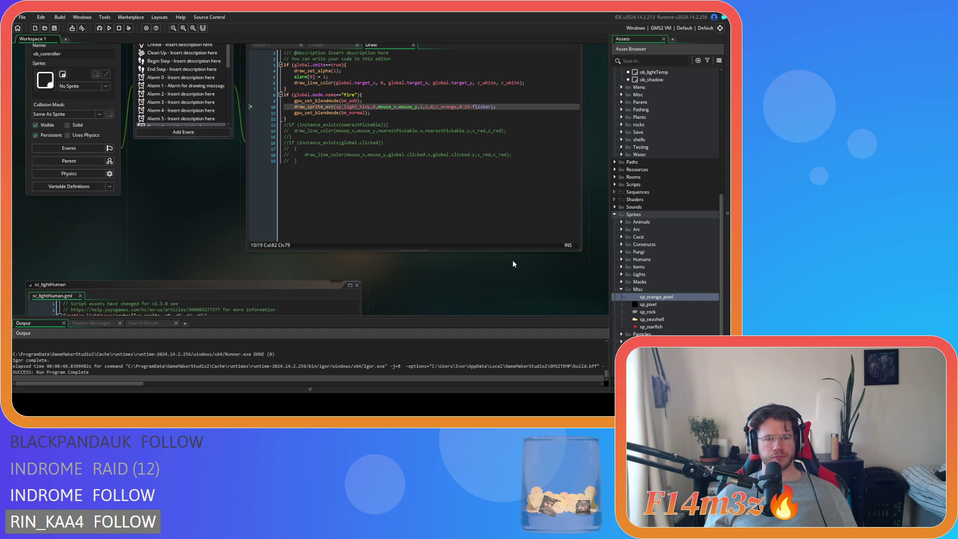
Step: Complete line 74 as an empty draw_sprite_ext() call and run the game
scroll(204, 280, "up", 5)
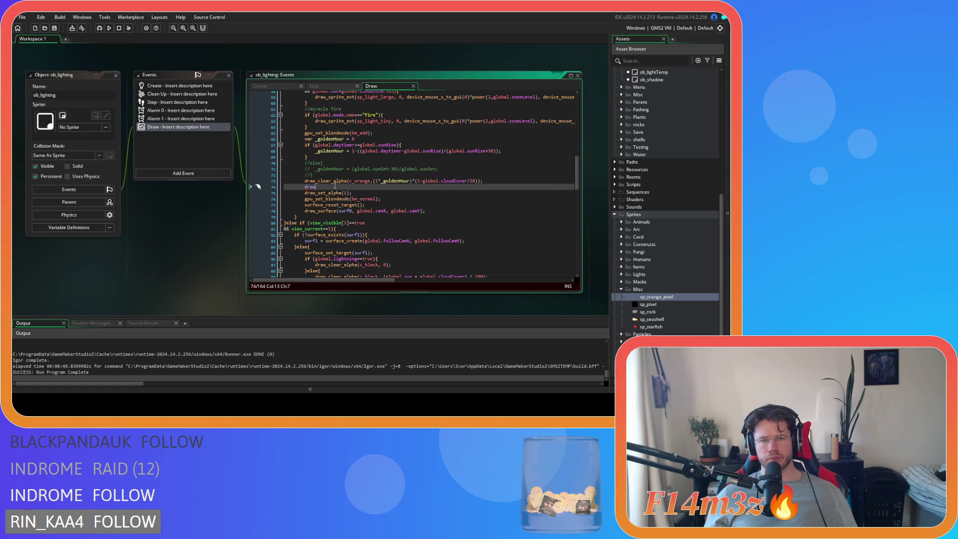
mouse_move(304, 189)
left_click(489, 181)
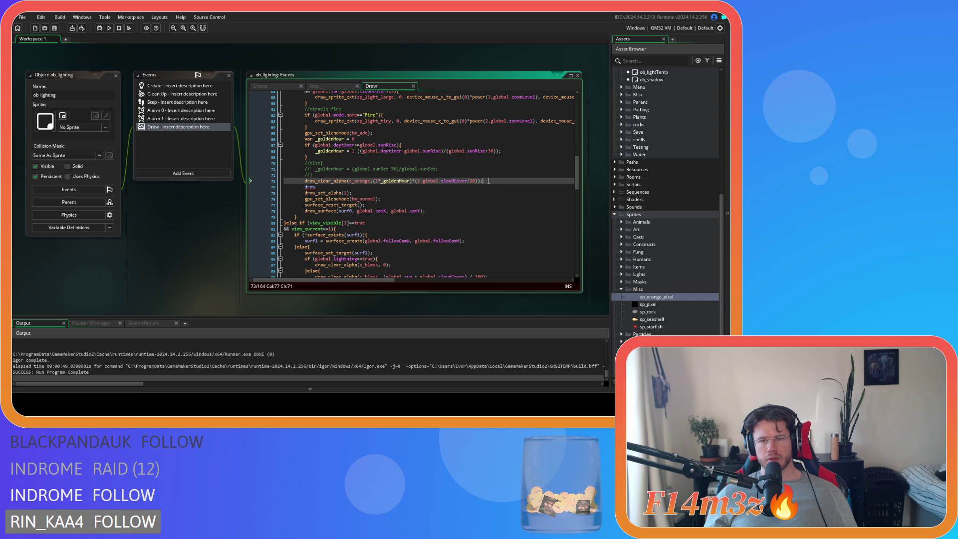
left_click(321, 187)
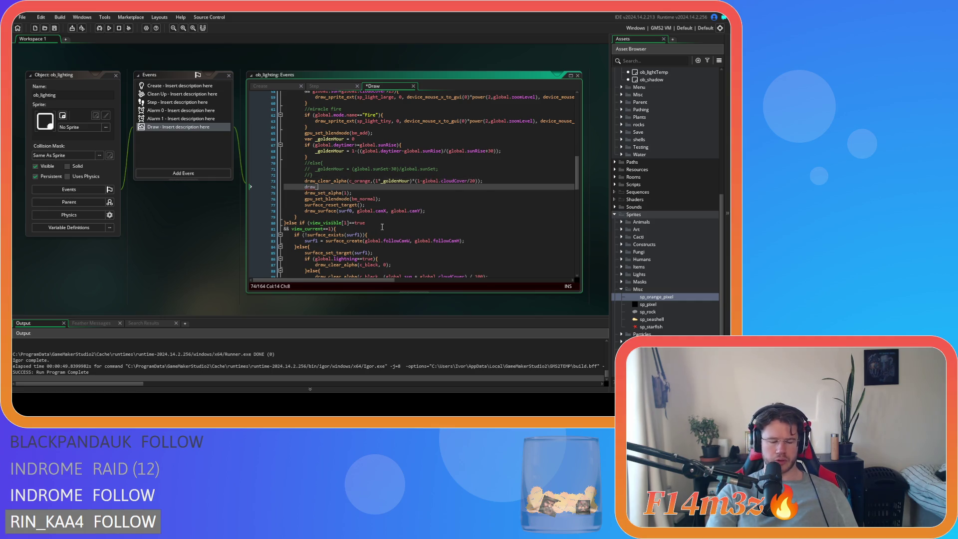
type("_sprite")
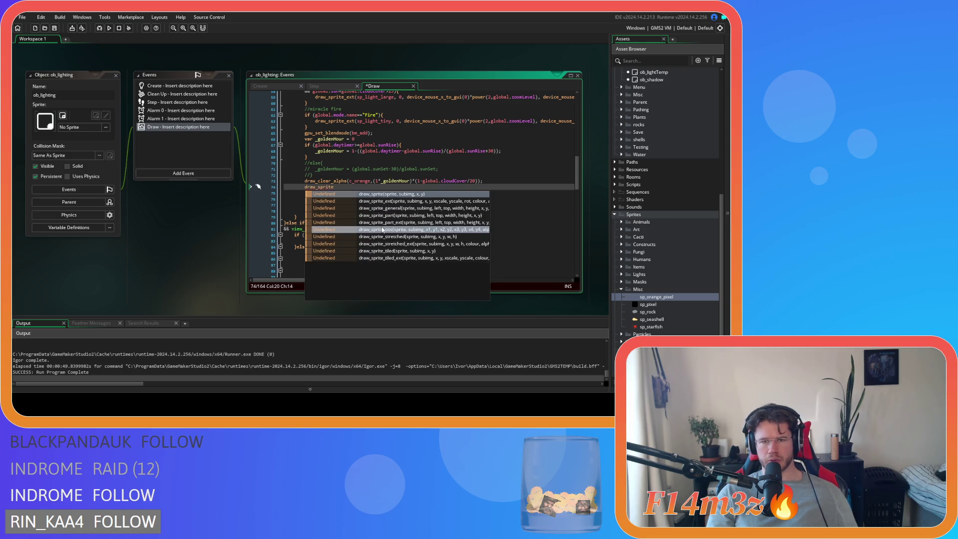
left_click(441, 201)
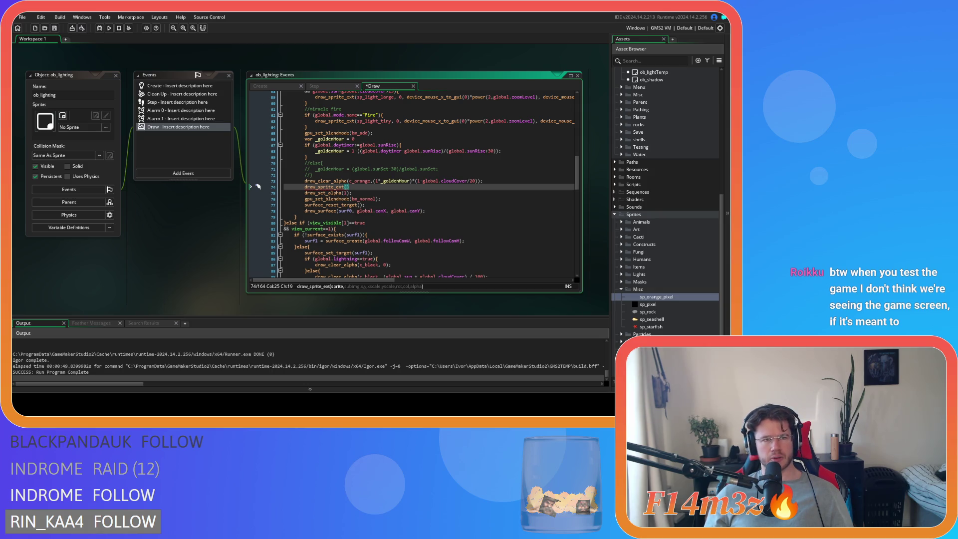
left_click(108, 28)
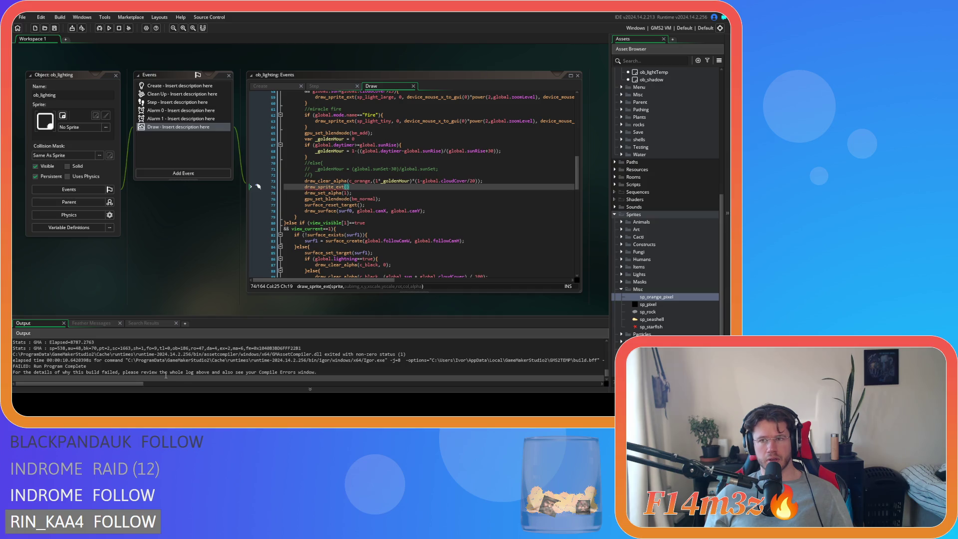
Step: With the empty draw_sprite_ext line 74 commented out, test-run the game and close it
left_click(366, 191)
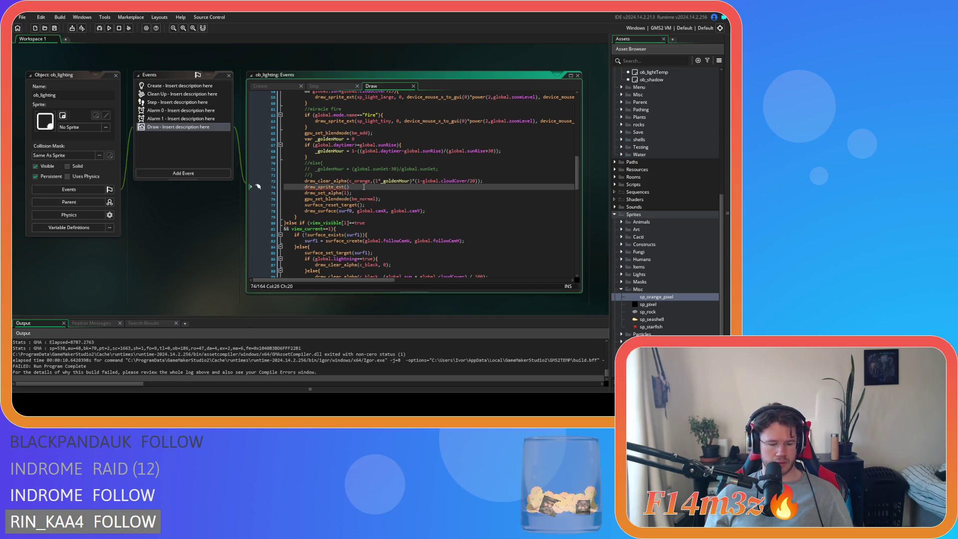
triple_click(363, 187)
key("F5")
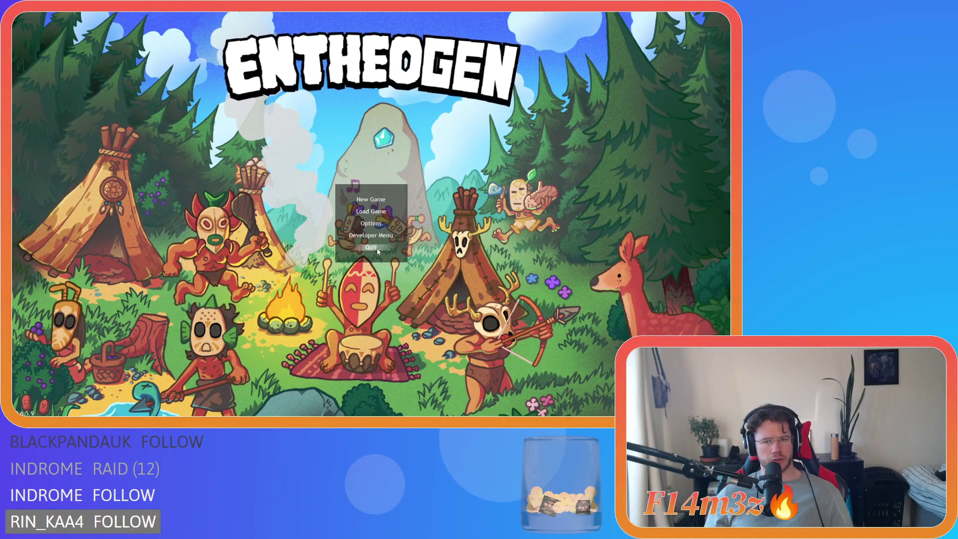
key("Escape")
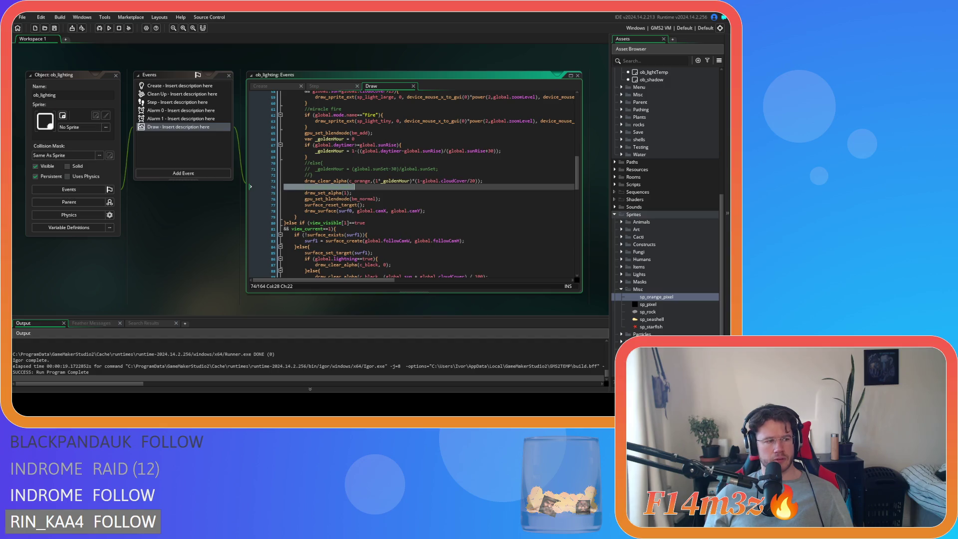
Step: Restore the draw_sprite_ext line 74 and open the sp_orange_pixel sprite
left_click(336, 229)
key("ctrl+z")
key("ctrl+z")
key("ctrl+z")
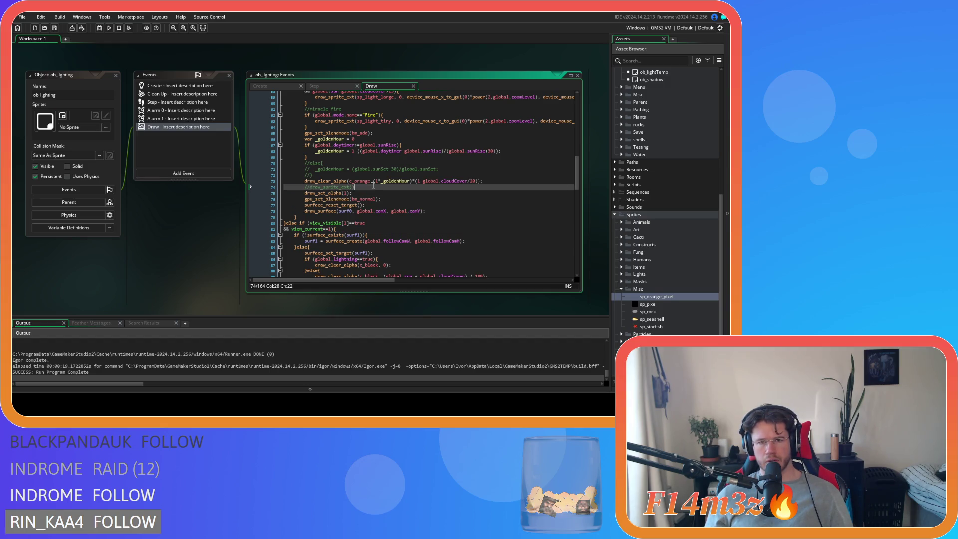
left_click(502, 181)
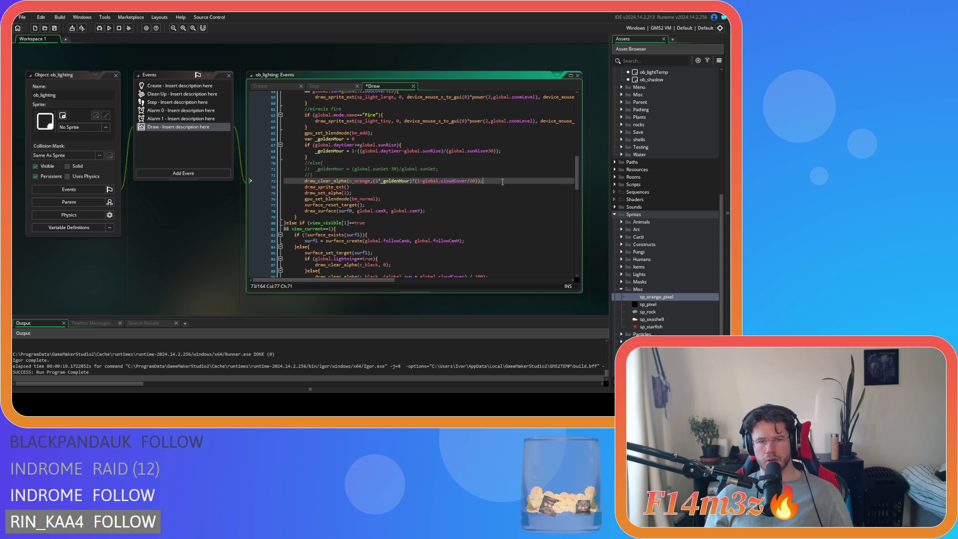
left_click(347, 187)
double_click(656, 297)
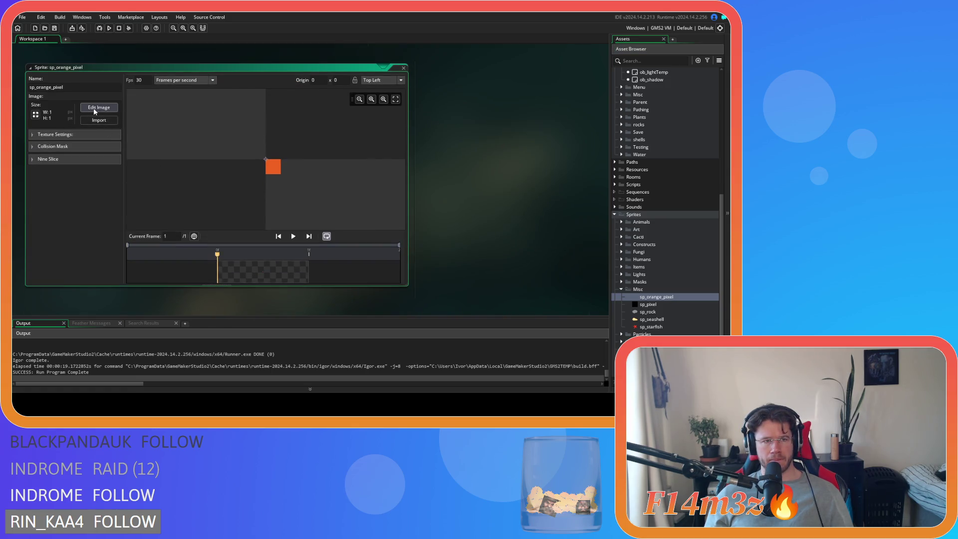
Step: Rename the sprite from sp_orange_pixel to sp_pixel_white
left_click(38, 88)
key("Delete")
key("Delete")
key("Delete")
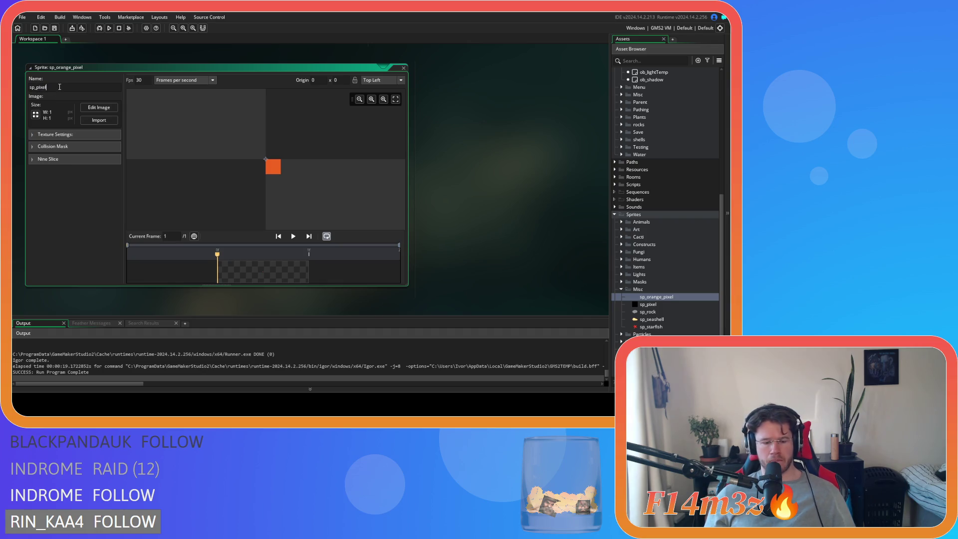
left_click(59, 87)
type("_white")
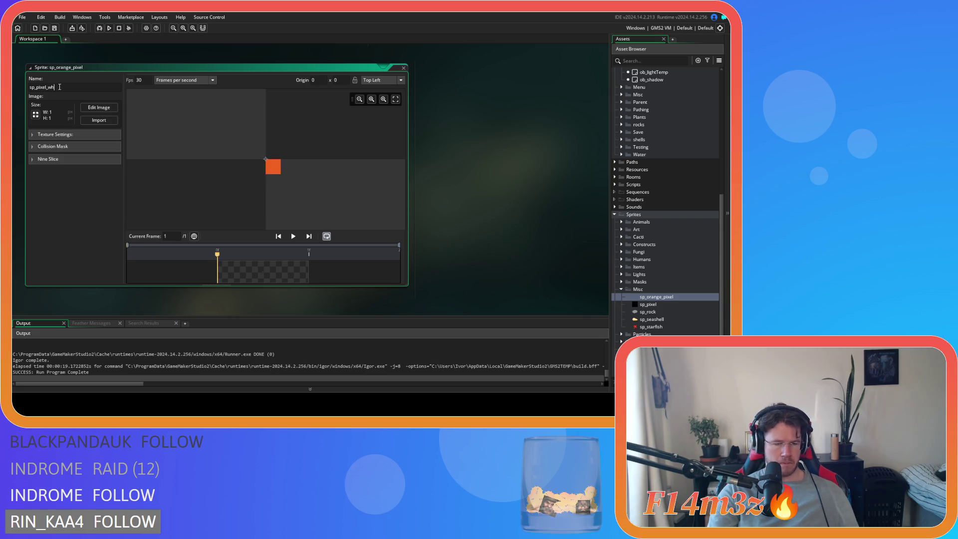
Step: Fill the sprite's single pixel with white and close the image and sprite editors
left_click(99, 107)
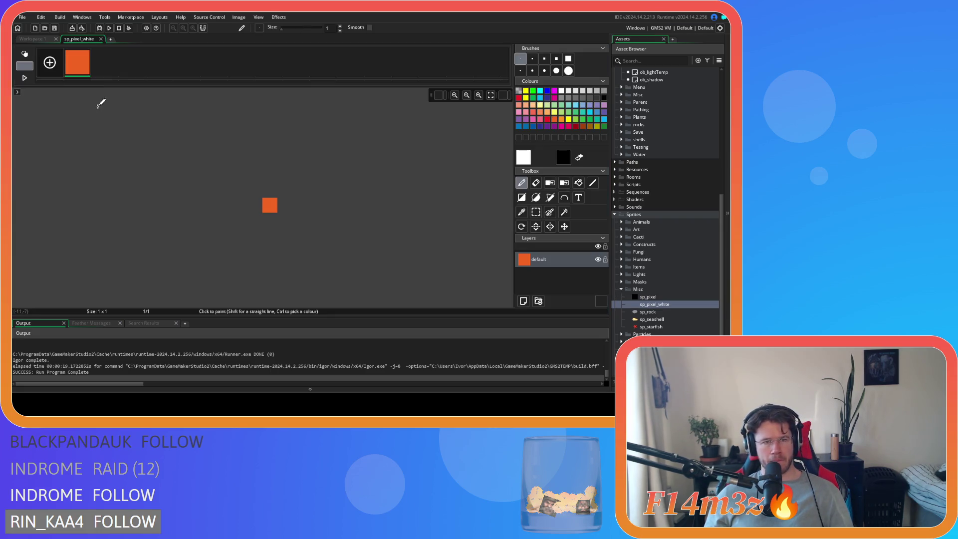
left_click(578, 183)
left_click(269, 205)
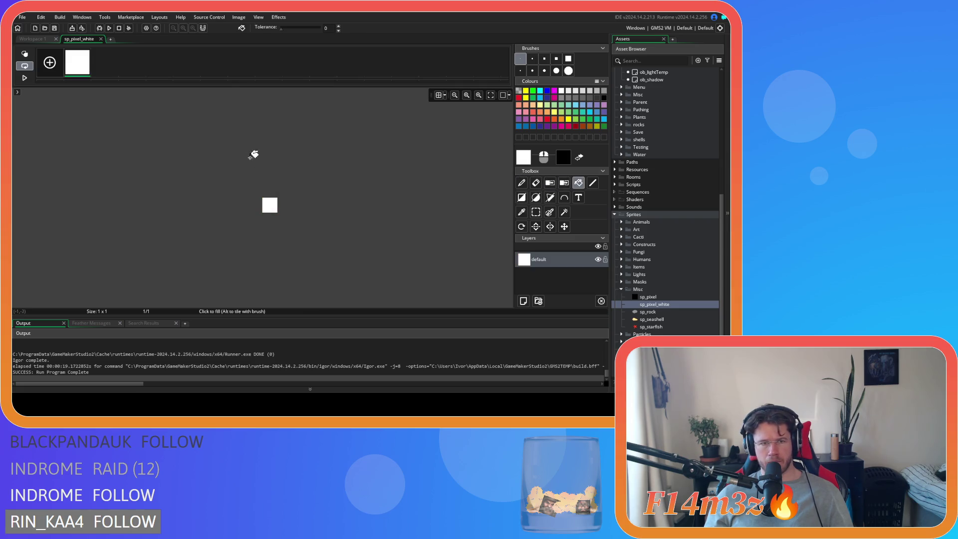
left_click(101, 39)
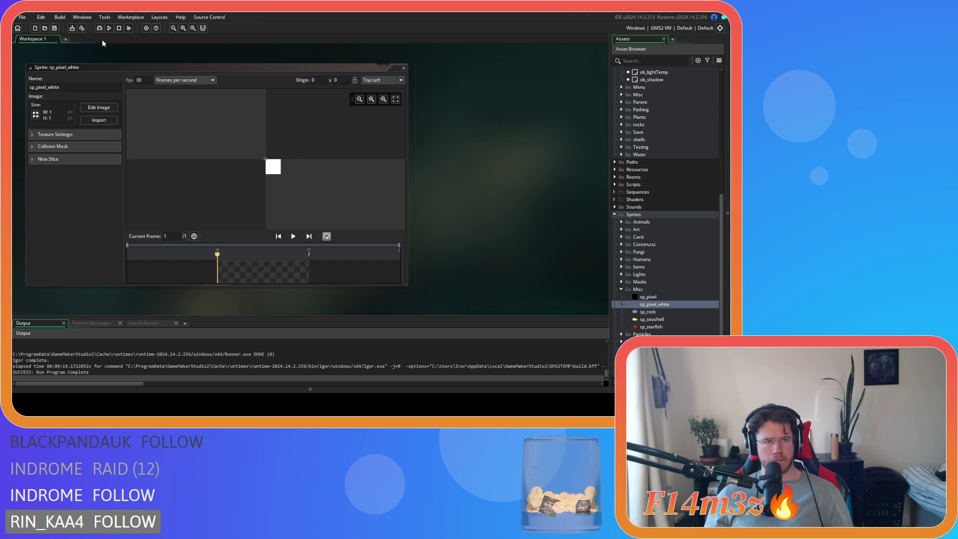
left_click(403, 68)
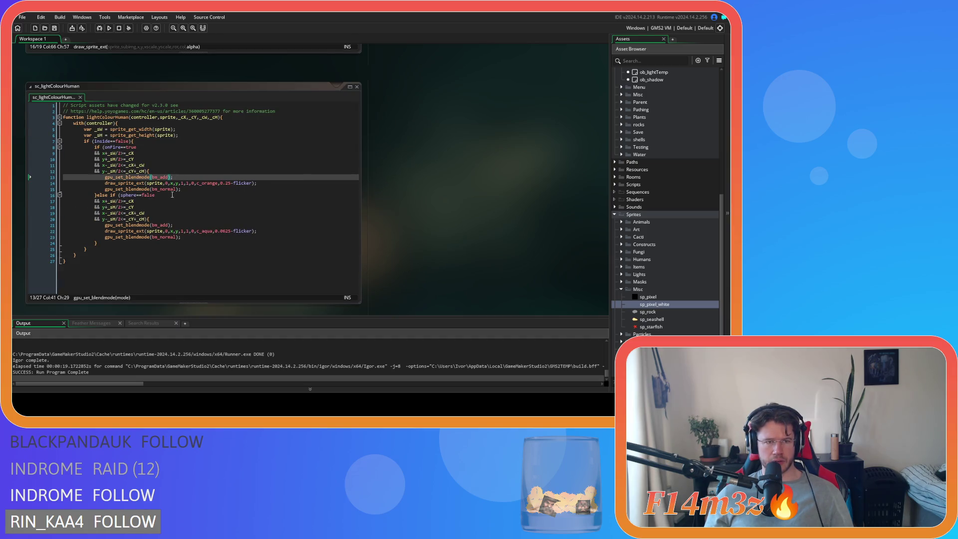
Step: Give line 74's draw_sprite_ext the arguments sp_pixel_white, 0, global.camX, global.camY, global.camW, global.camH, 0, c_orange
scroll(421, 297, "down", 5)
scroll(387, 287, "up", 3)
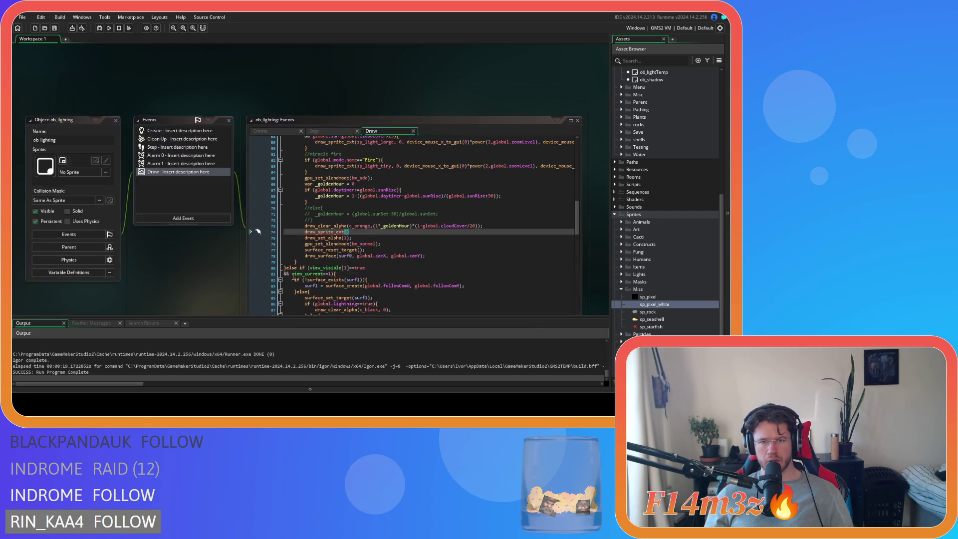
scroll(216, 278, "down", 2)
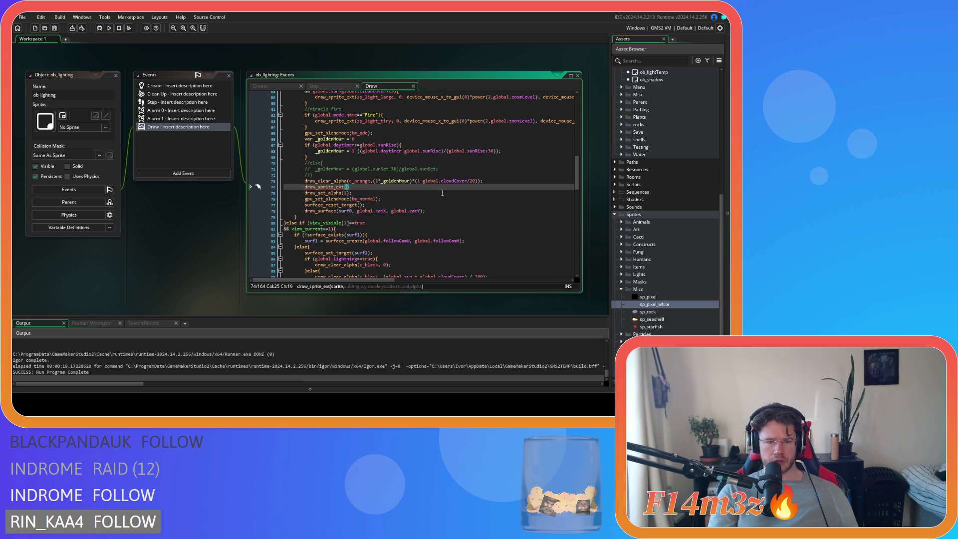
type("sp_pi")
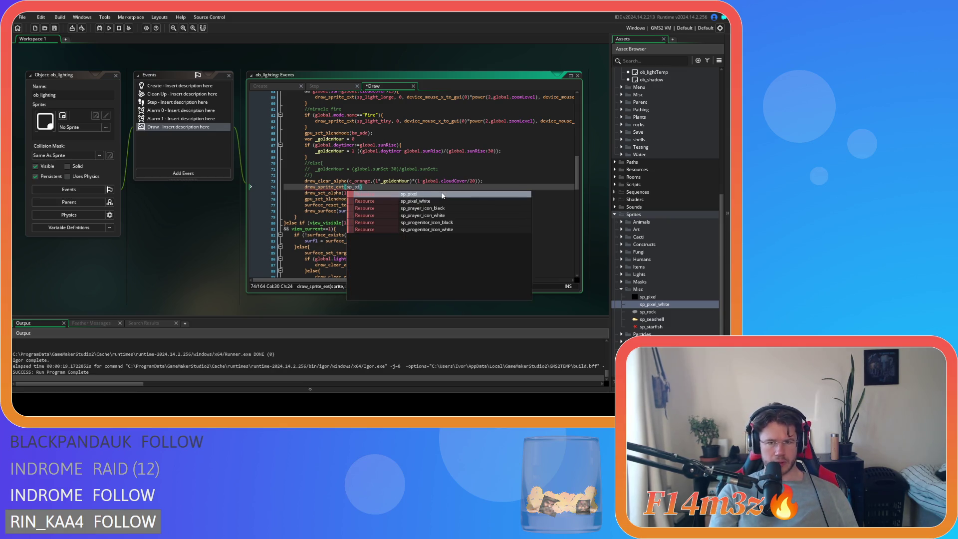
key("Return")
type(",")
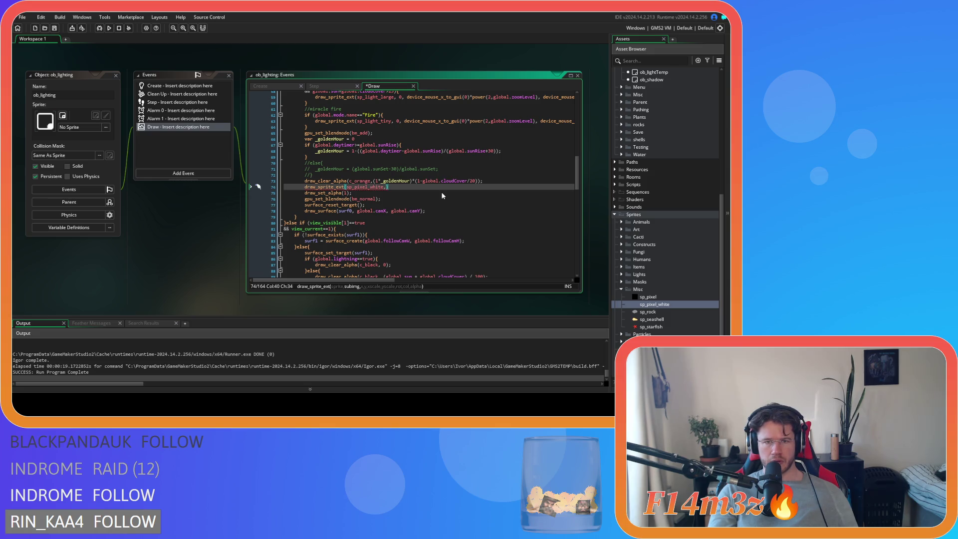
type("0,")
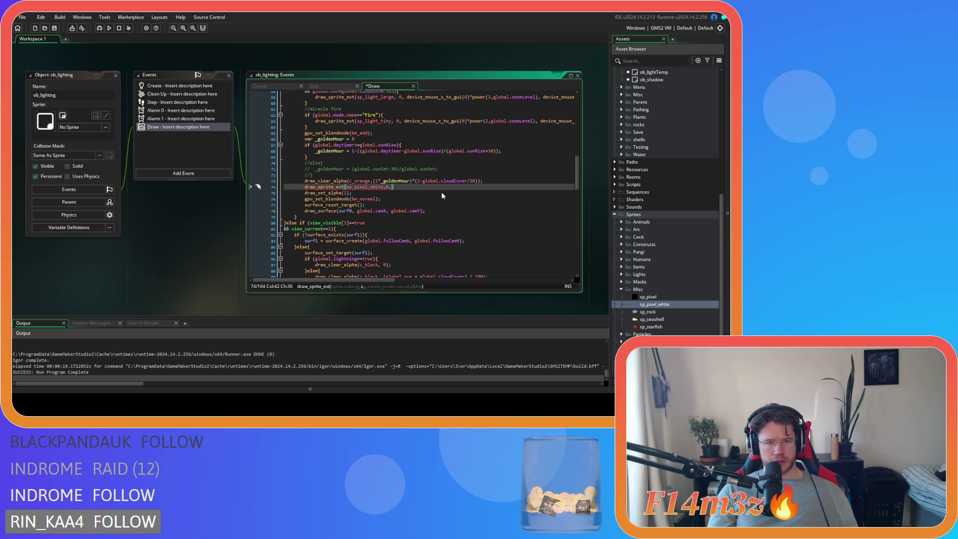
type("global.camX,")
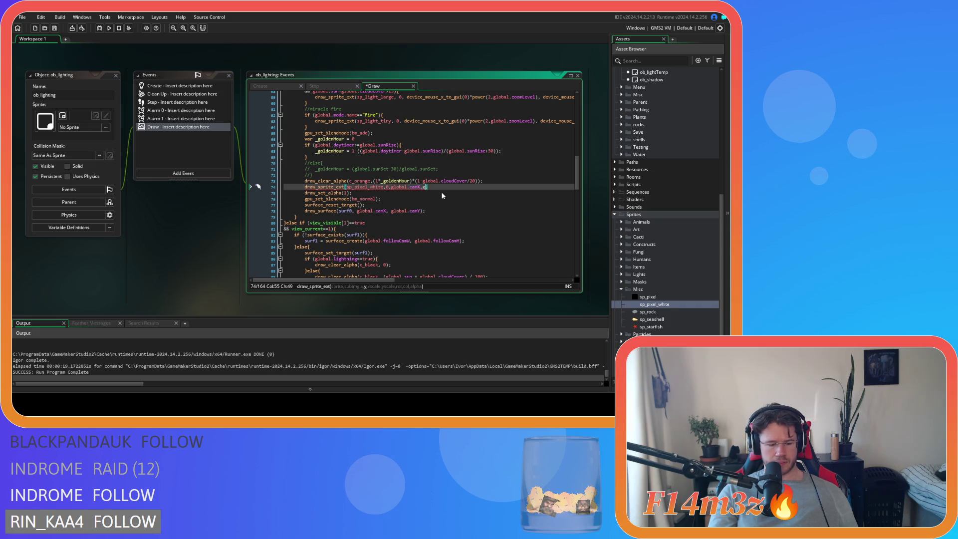
type("globalcam")
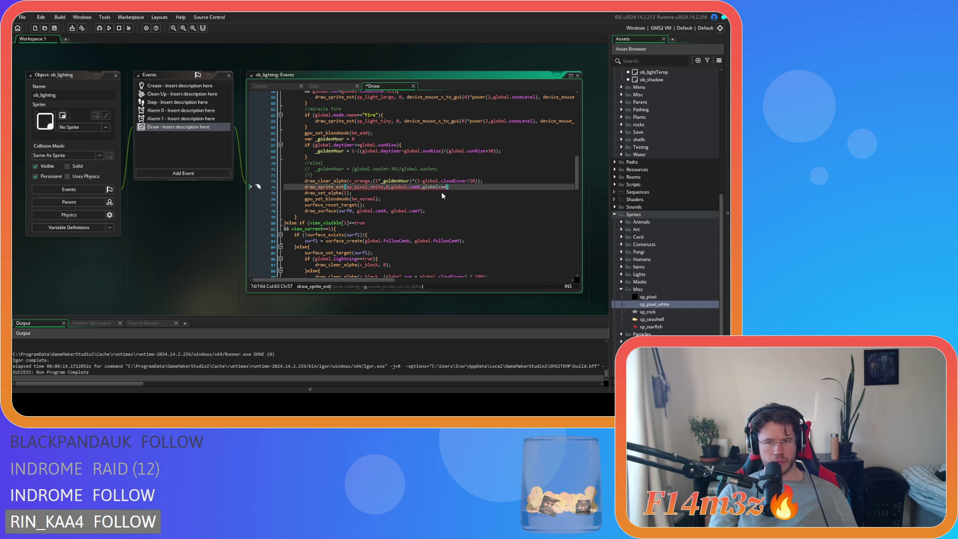
key("BackSpace")
key("BackSpace")
type(".camY")
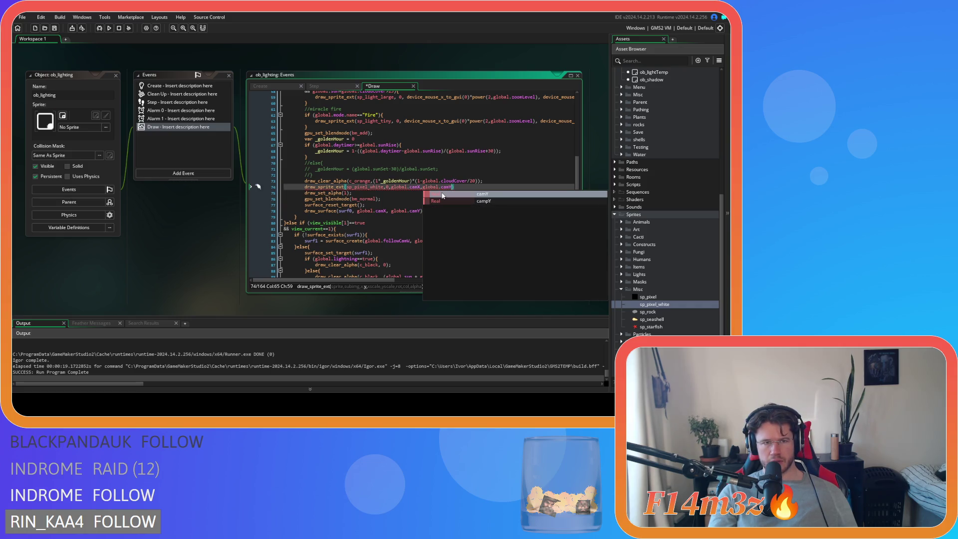
type(",")
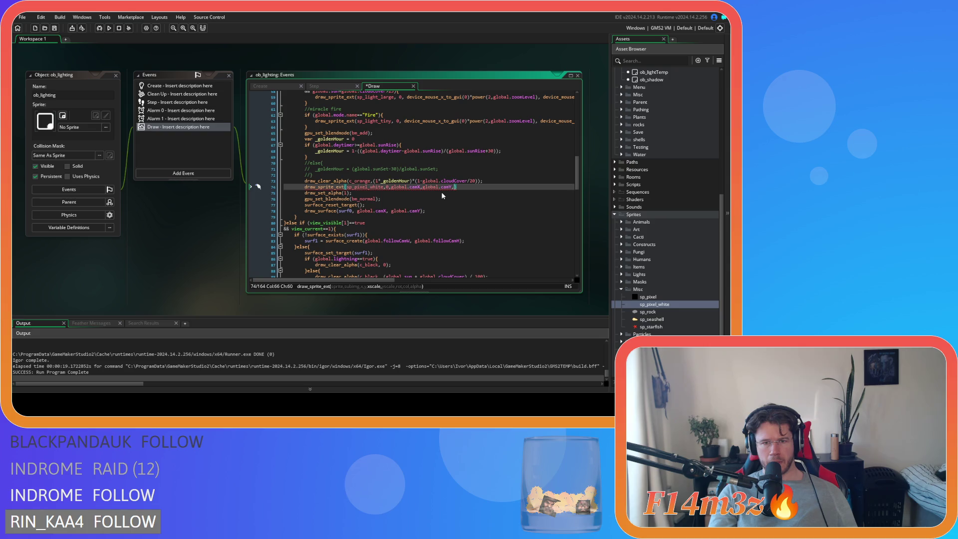
type("global")
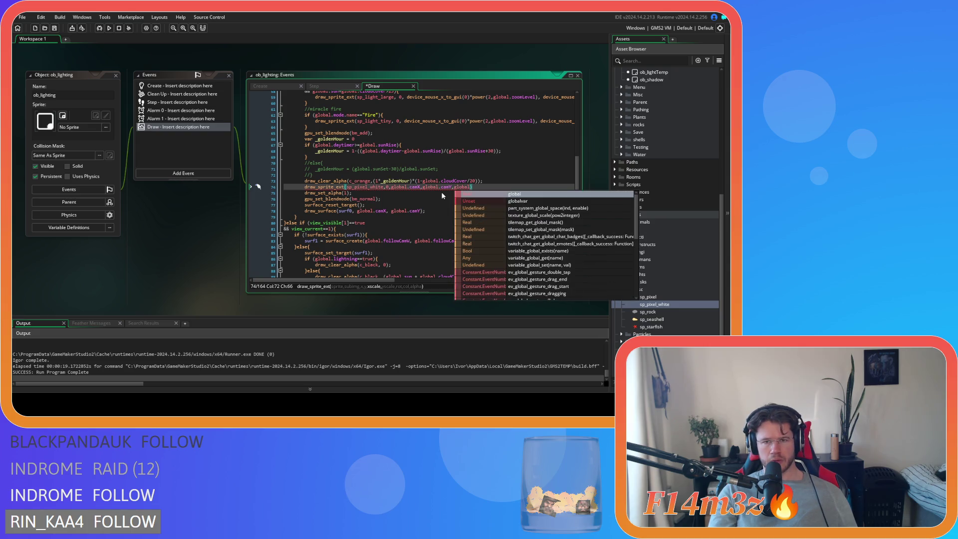
type(".camW,")
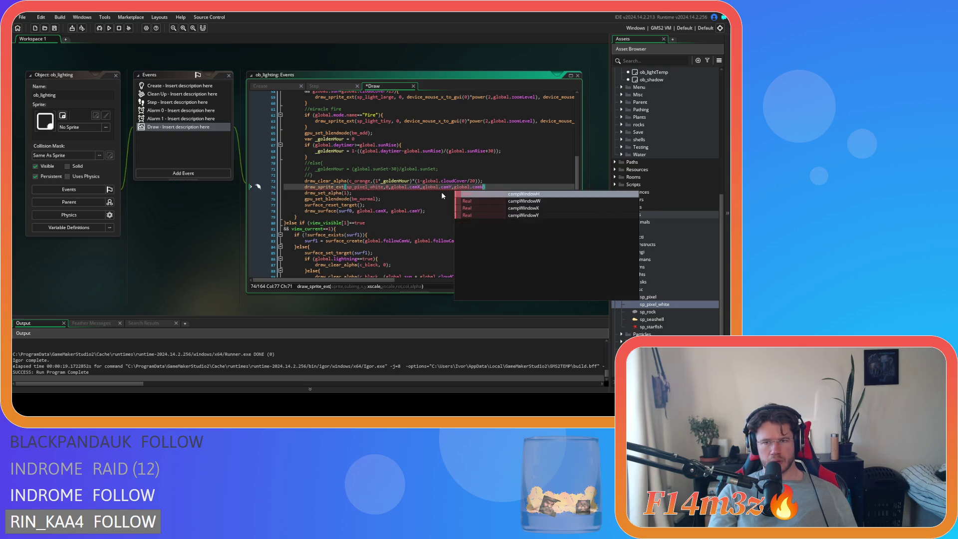
type("global.ca")
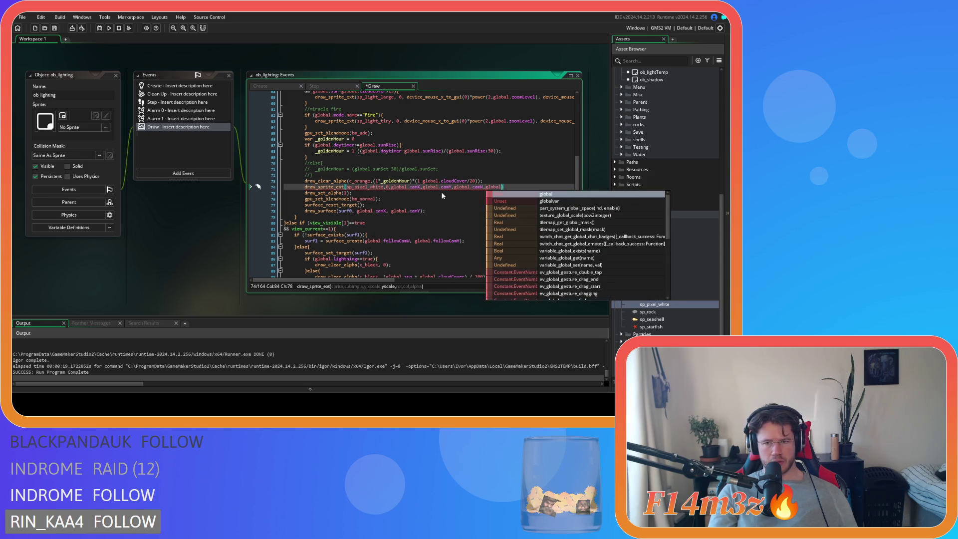
type("mH,")
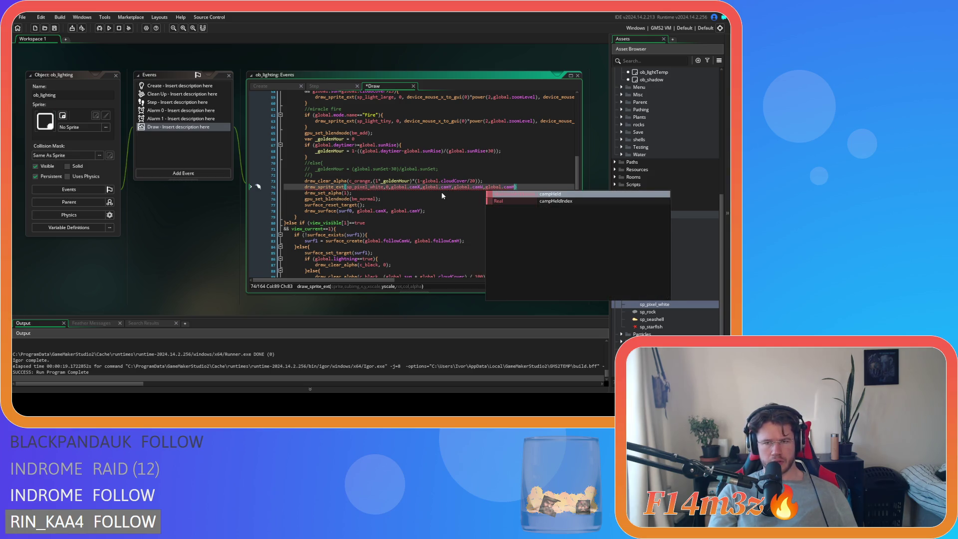
type("0,")
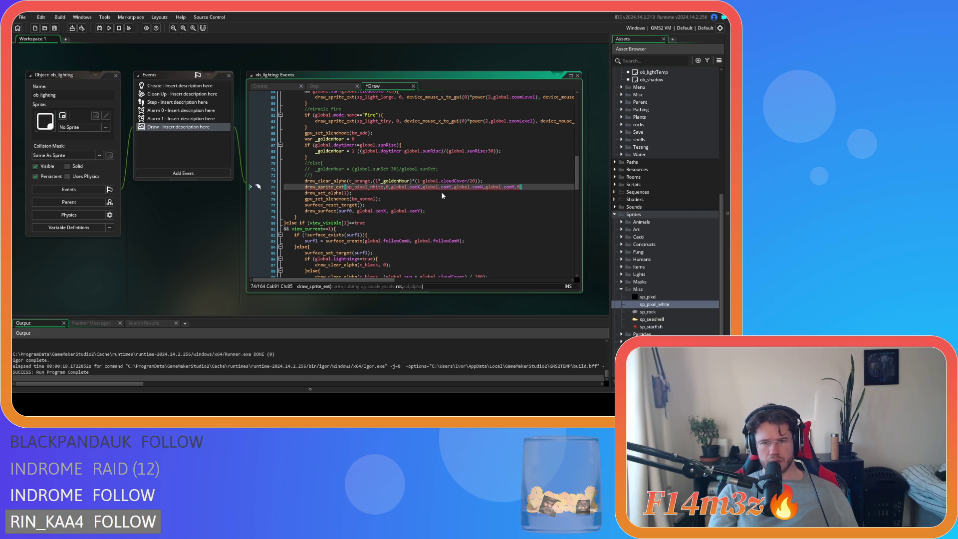
type("c_ora")
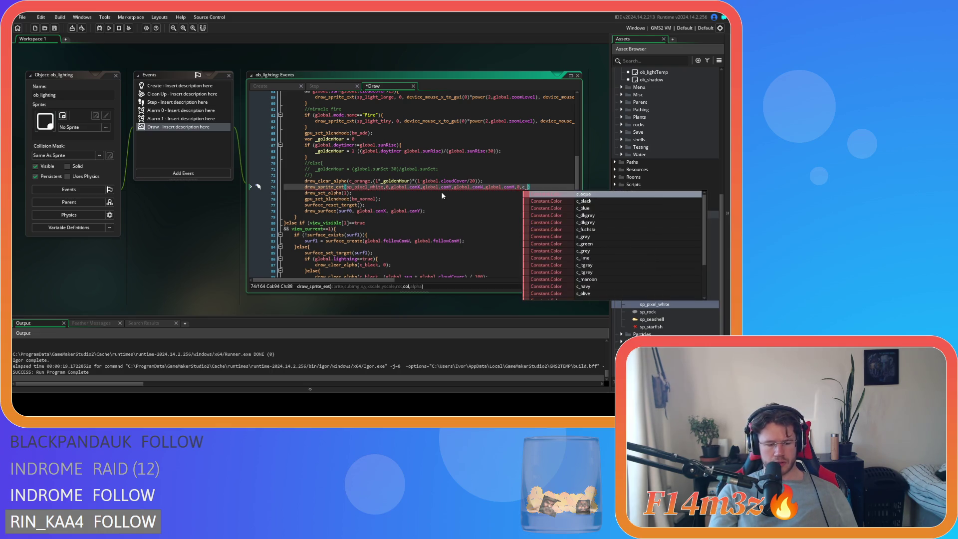
key("Return")
type(",")
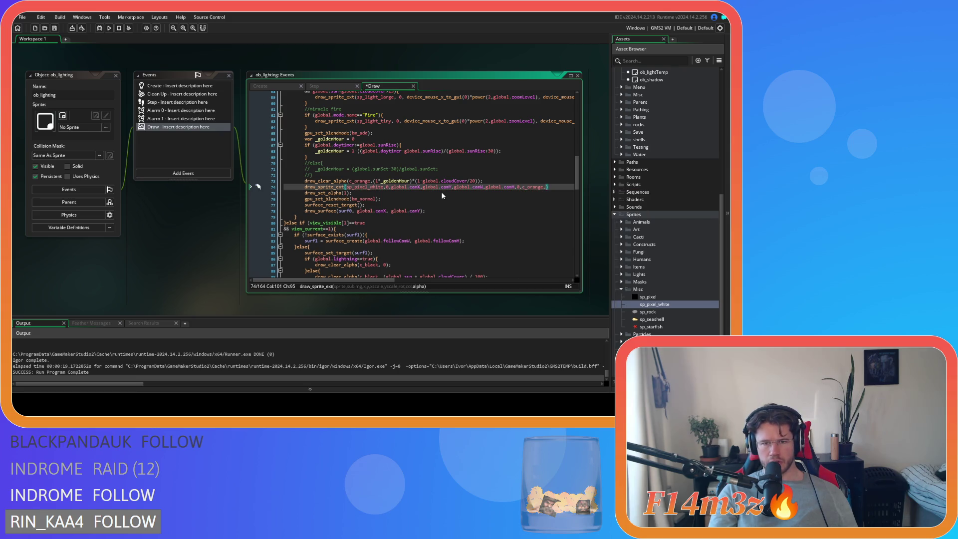
Step: Copy the golden-hour alpha expression into line 74's draw_sprite_ext as its alpha and save
left_click_drag(373, 180, 477, 184)
key("ctrl+c")
left_click(544, 187)
key("ctrl+v")
key("ctrl+s")
Step: Delete the orange draw_clear_alpha line 73
left_click_drag(371, 180, 208, 183)
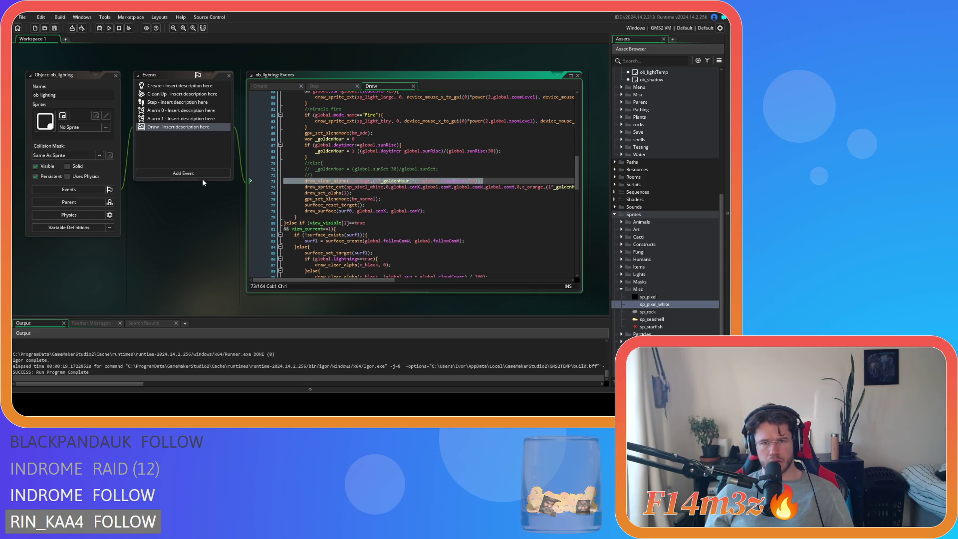
key("BackSpace")
key("BackSpace")
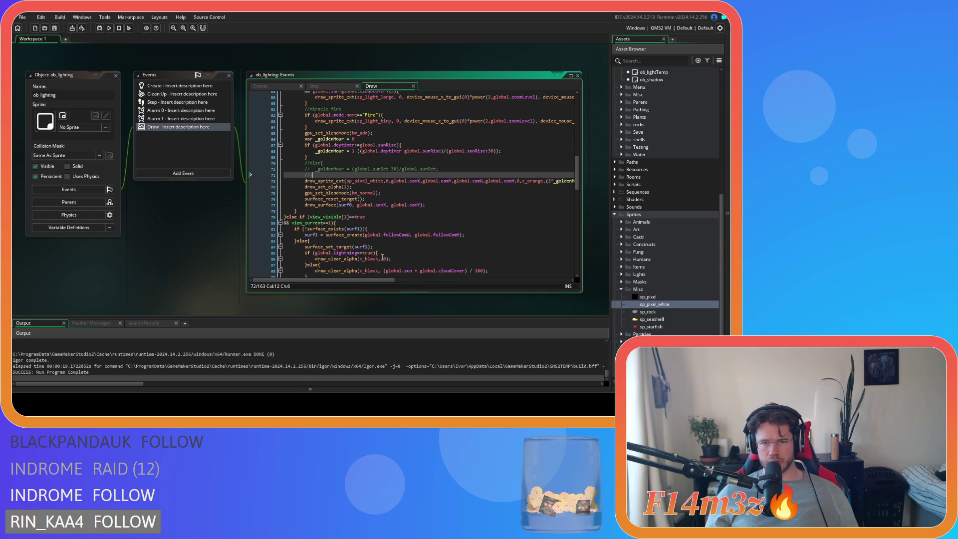
left_click_drag(375, 280, 390, 281)
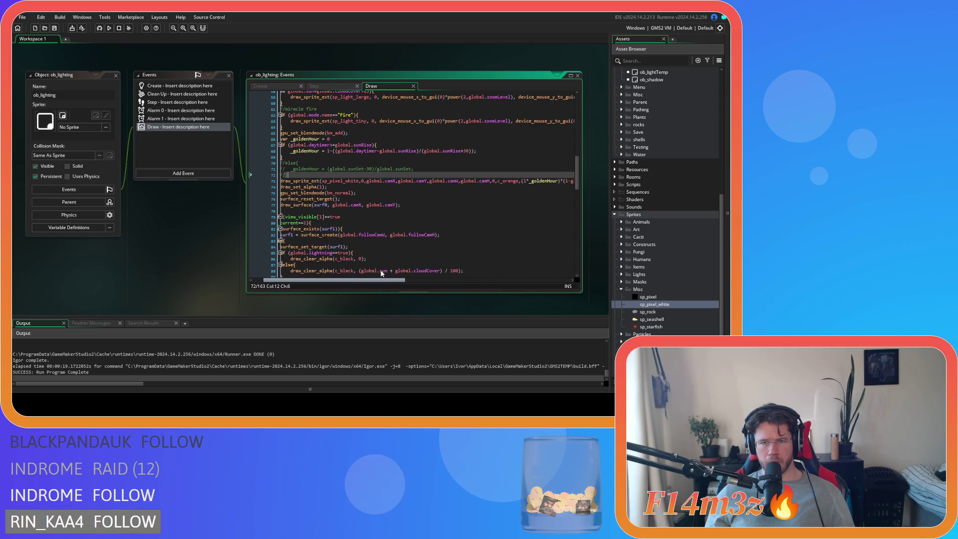
Step: Review the sunrise formula on line 68 and run the game, which crashes reading global camX
left_click(478, 150)
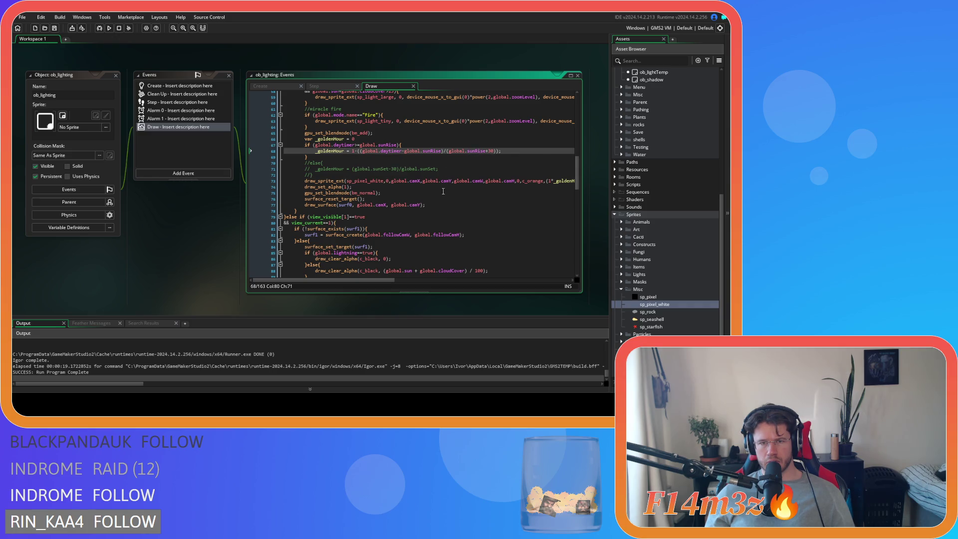
left_click_drag(361, 280, 416, 281)
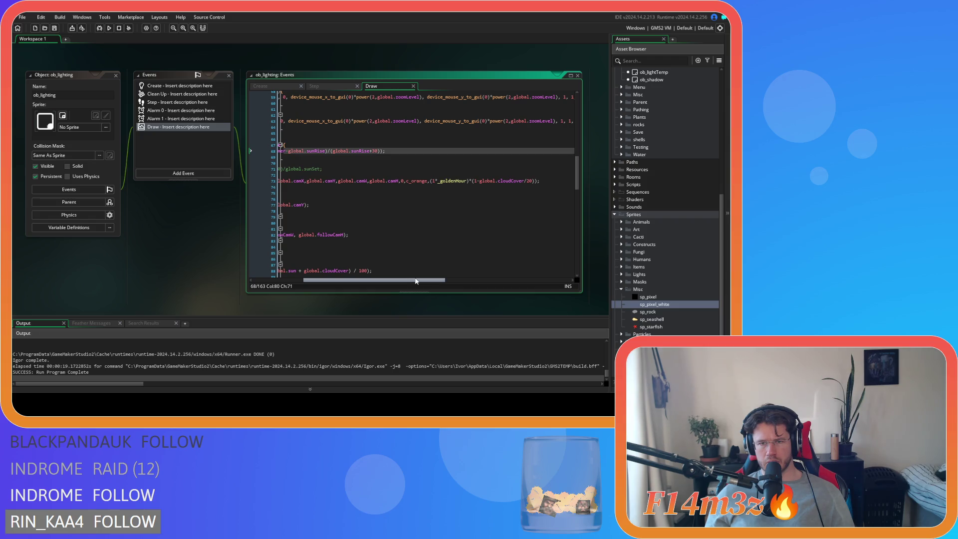
left_click_drag(416, 281, 366, 281)
left_click(527, 151)
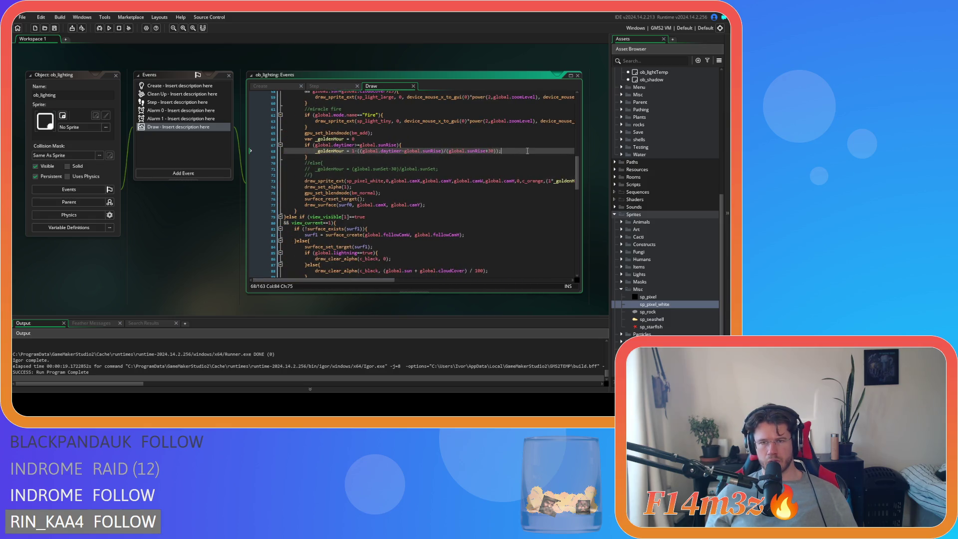
key("F5")
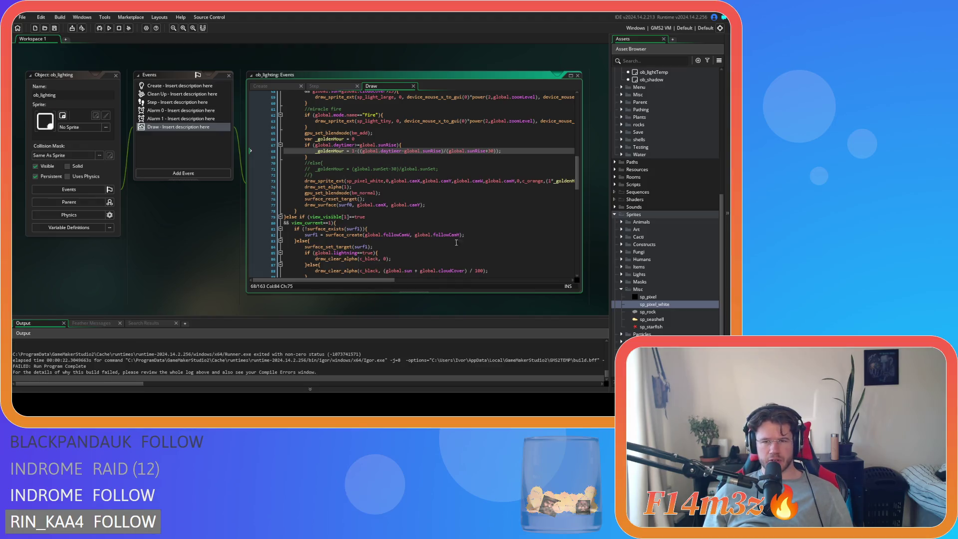
Step: Change camW and camH to zoomW and zoomH in line 73's draw_sprite_ext, then run the game
scroll(361, 282, "right", 1)
mouse_move(362, 282)
left_mouse_down()
mouse_move(396, 281)
mouse_move(384, 280)
left_mouse_up()
left_click(416, 182)
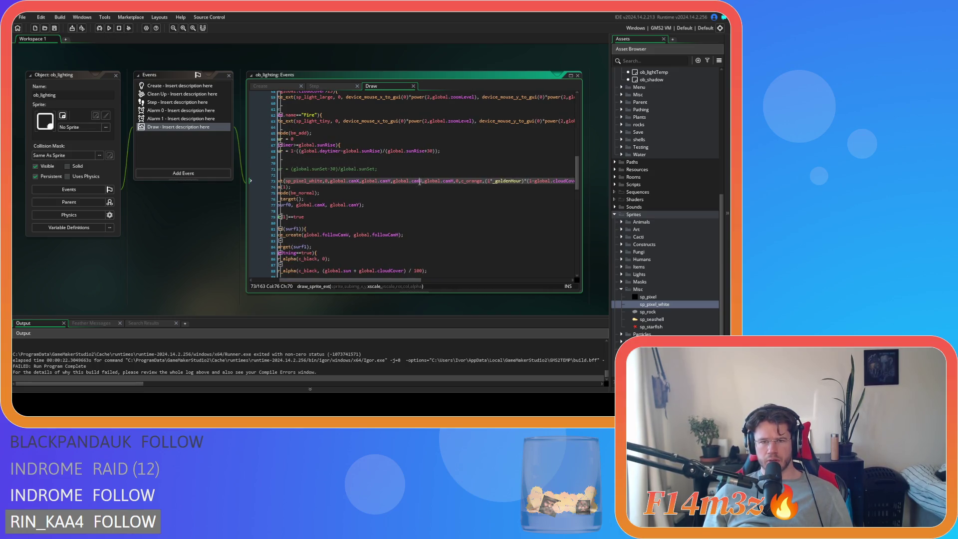
type("zoom")
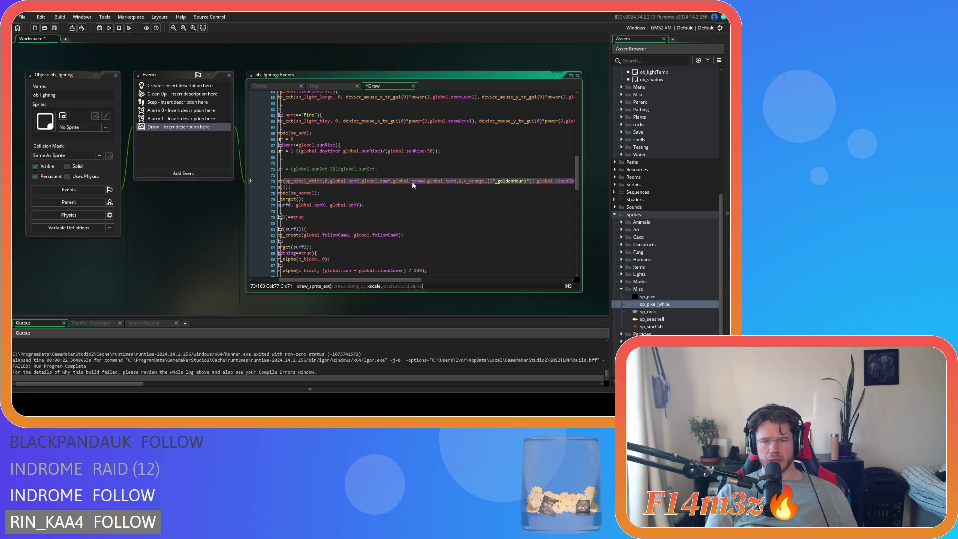
left_click(454, 180)
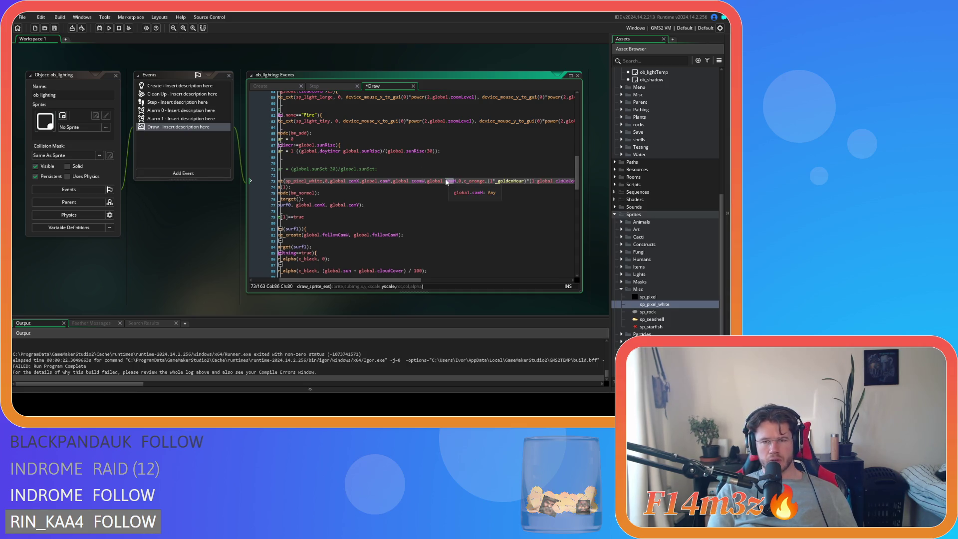
type("zoom")
key("F5")
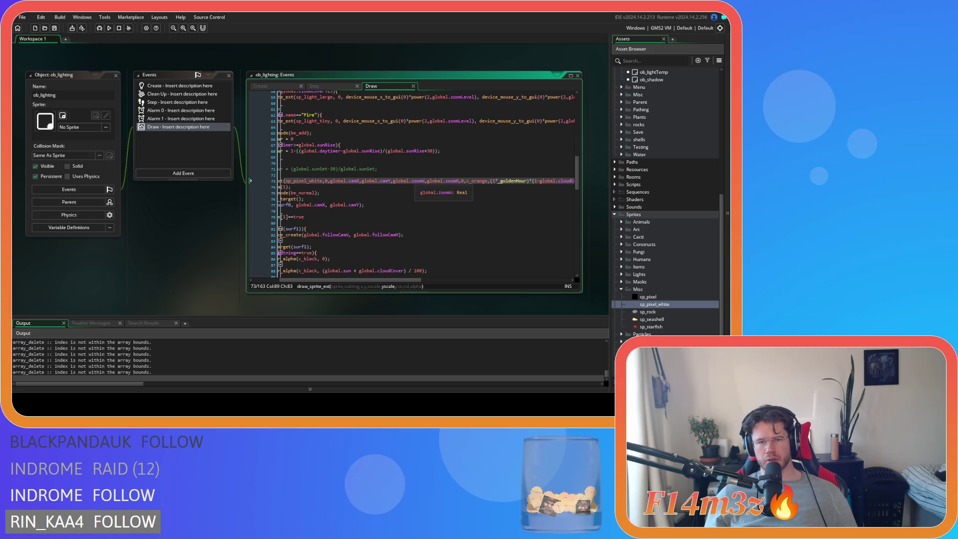
key("alt+Tab")
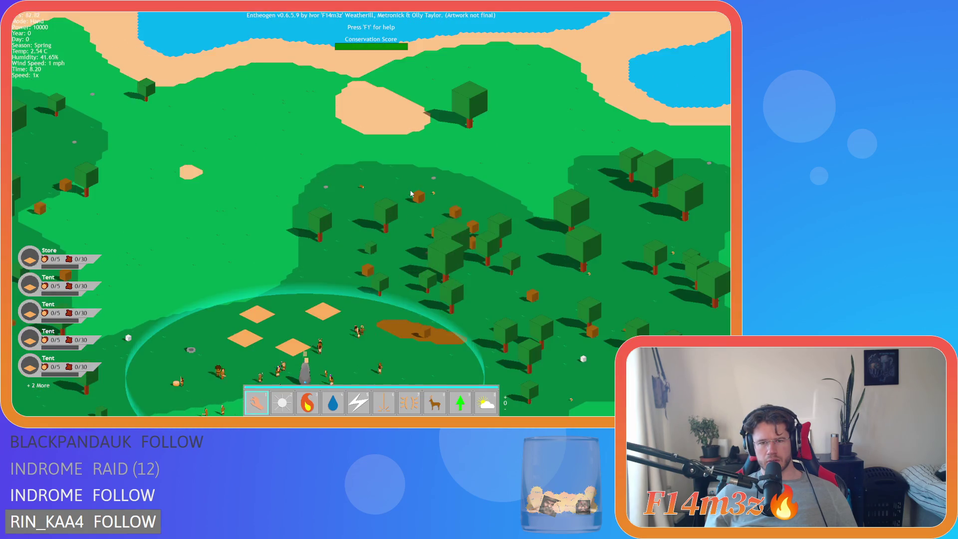
Step: Quit the running game with Escape and confirm with Y to return to the code
key("Escape")
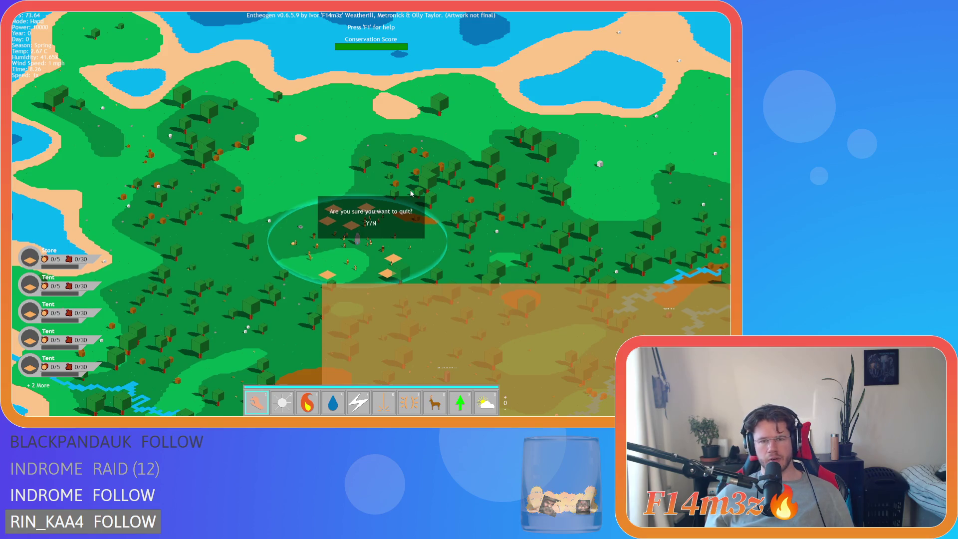
key("y")
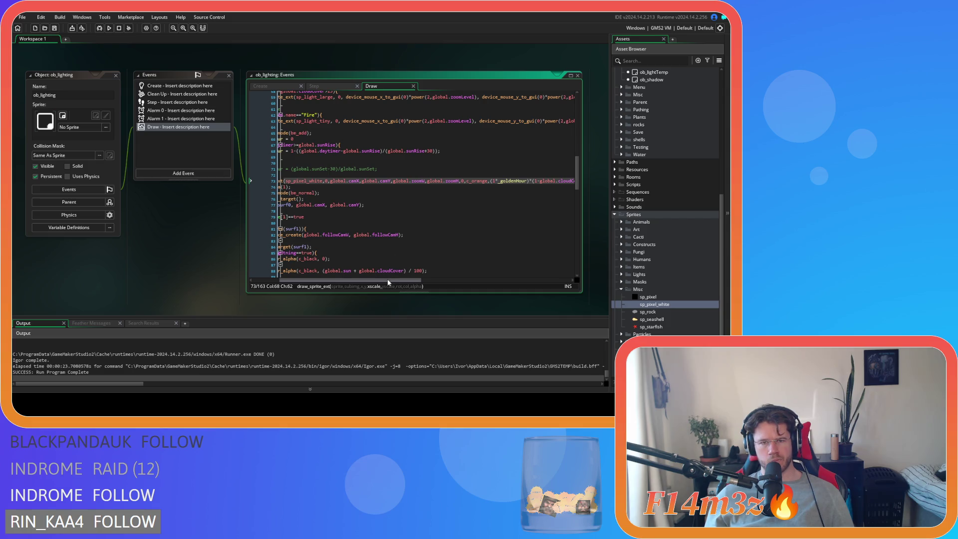
left_click_drag(387, 278, 355, 278)
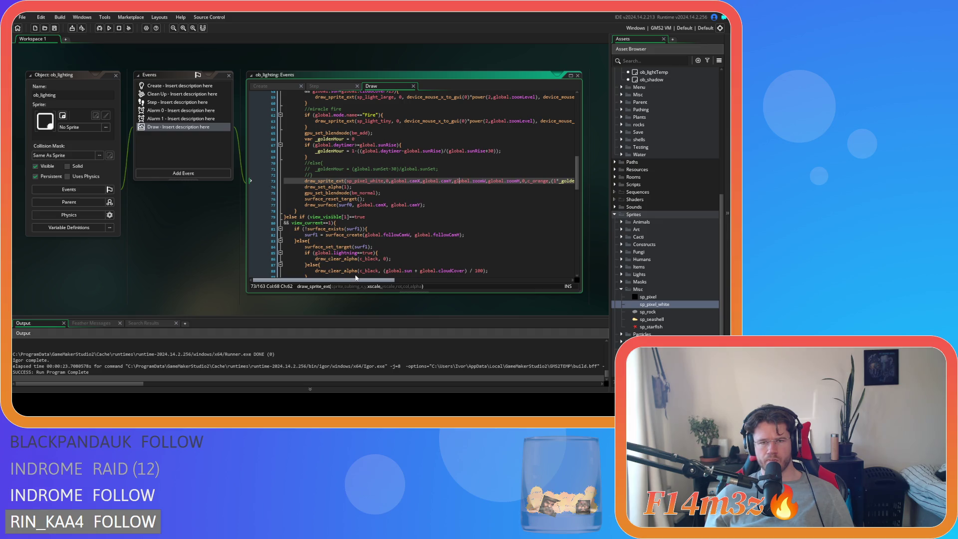
mouse_move(355, 278)
left_mouse_down()
mouse_move(365, 267)
mouse_move(321, 264)
left_mouse_up()
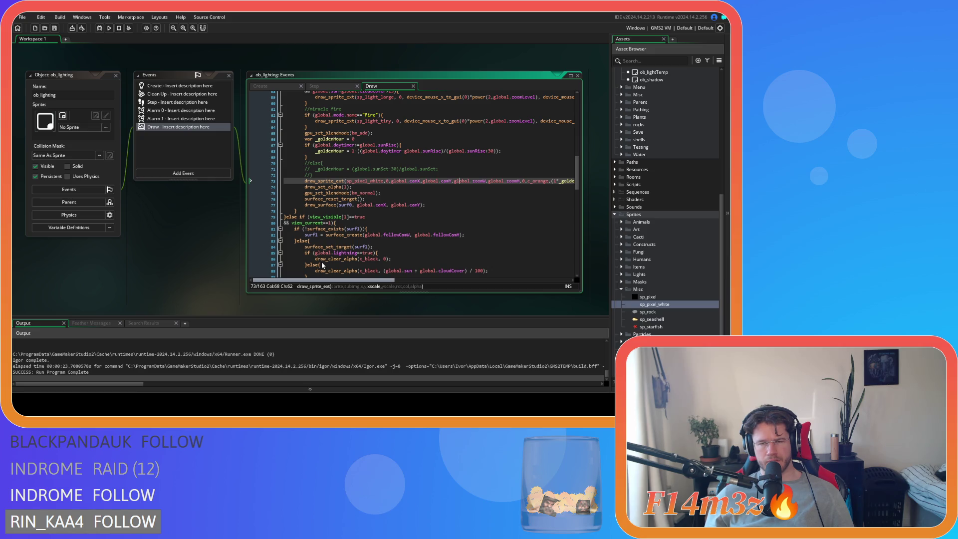
scroll(321, 261, "up", 7)
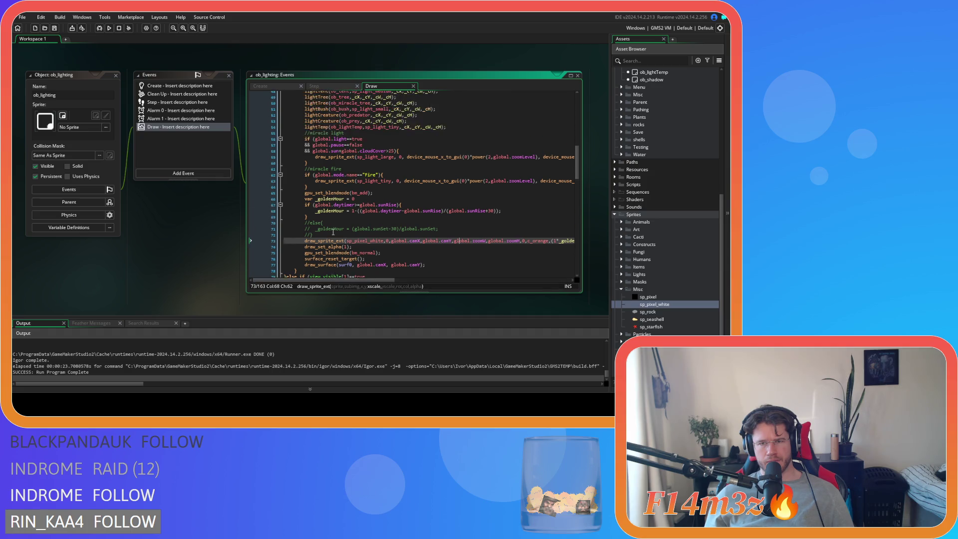
scroll(333, 231, "up", 2)
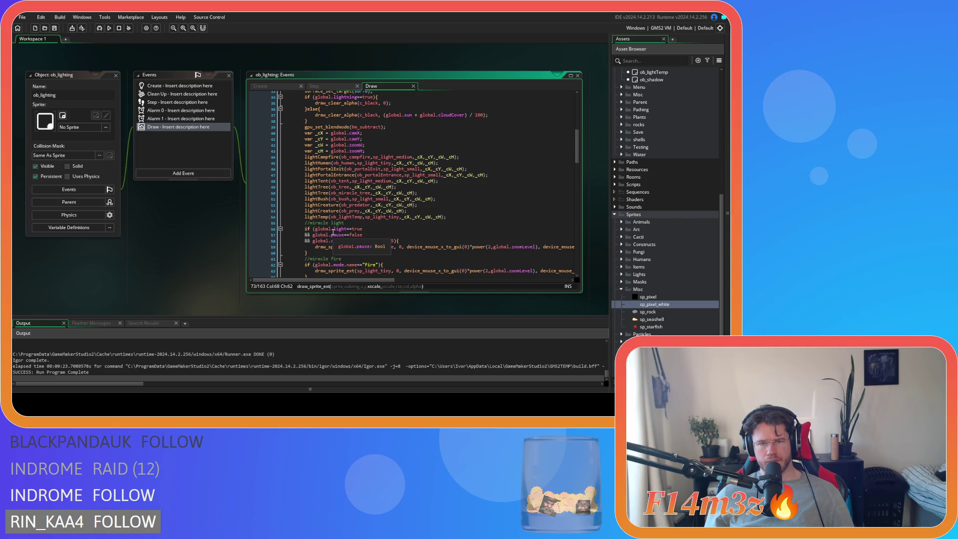
scroll(332, 231, "down", 3)
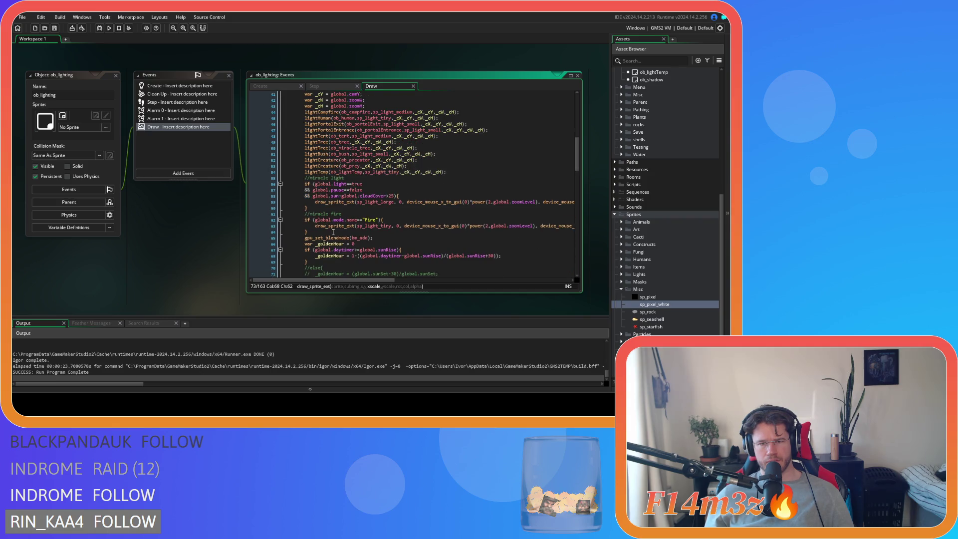
scroll(333, 232, "down", 3)
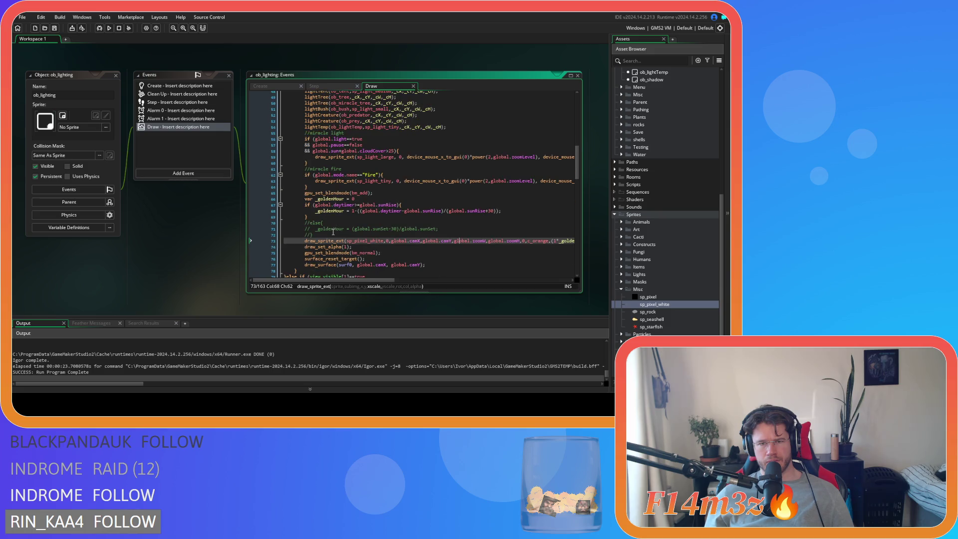
Step: Replace global.camX and global.camY on line 73 with _cX and _cY
left_click_drag(391, 241, 421, 241)
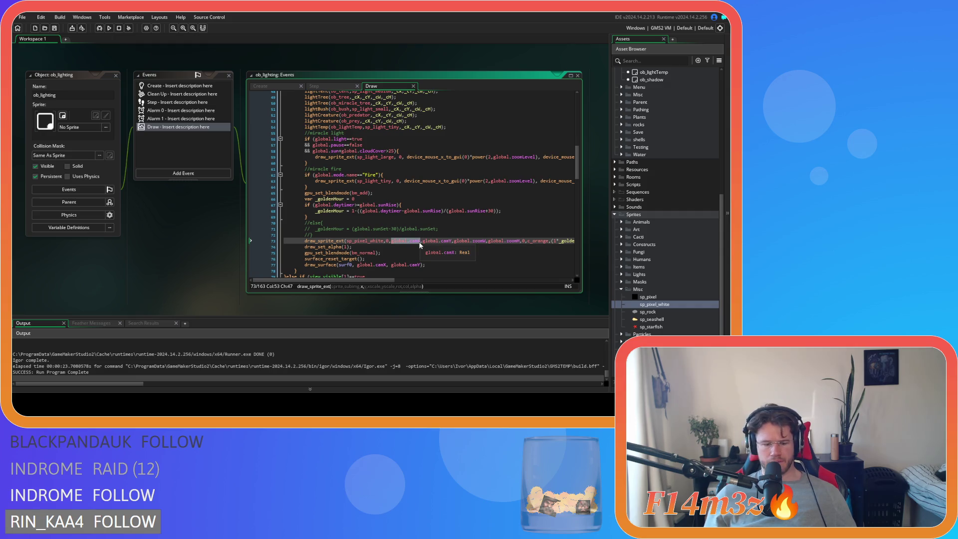
type("_cX")
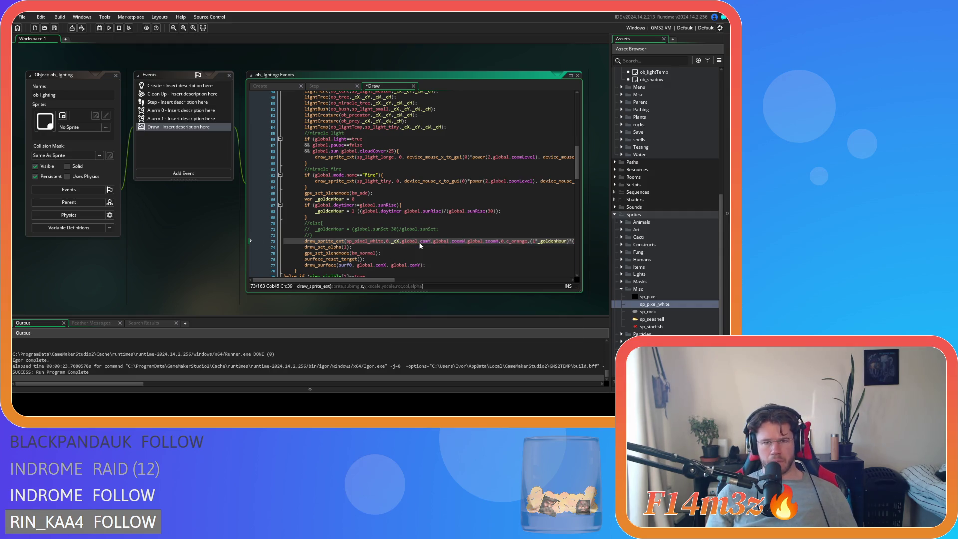
left_click_drag(401, 241, 431, 241)
type("_cY")
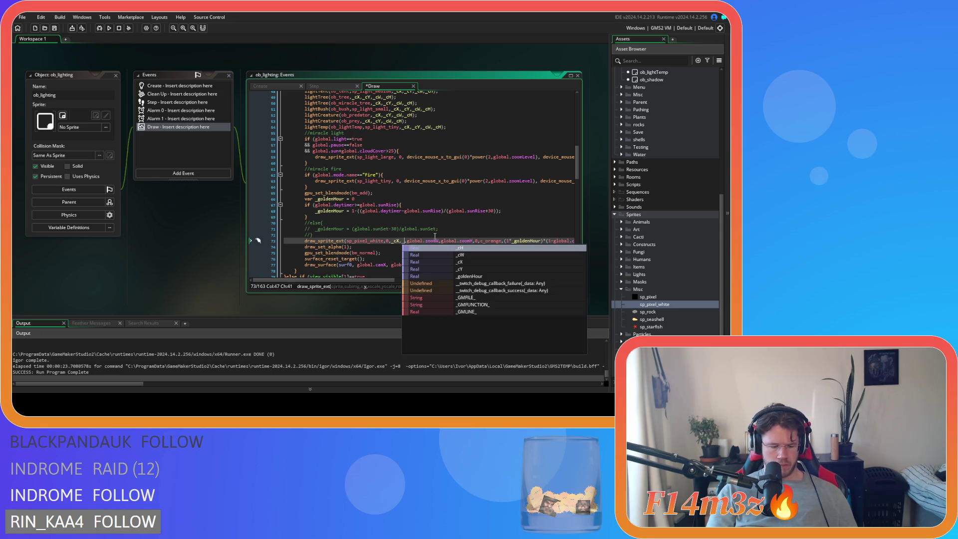
Step: Select global.zoomW on line 73 and check the _cW declaration on line 42
left_click_drag(412, 241, 445, 240)
scroll(441, 276, "up", 7)
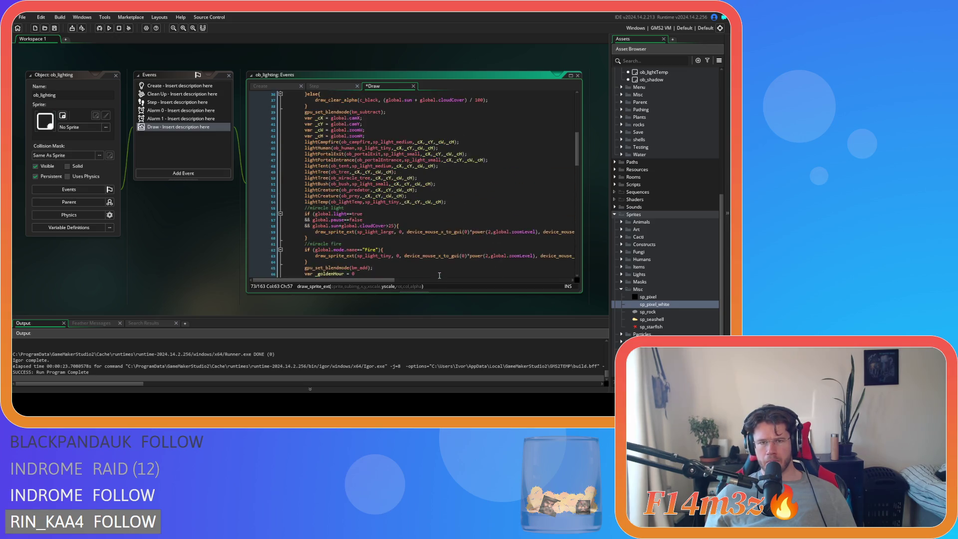
left_click(317, 175)
double_click(317, 174)
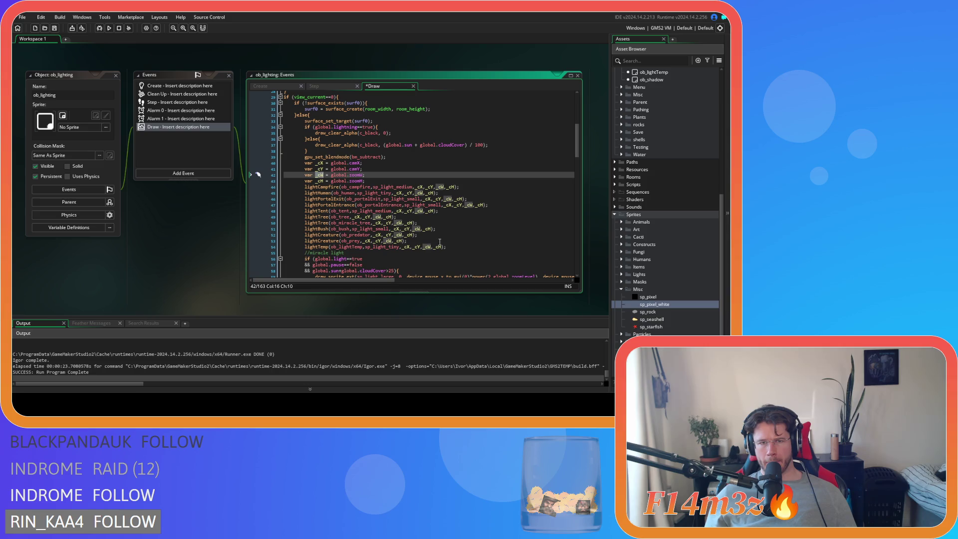
scroll(446, 248, "down", 3)
scroll(412, 242, "down", 5)
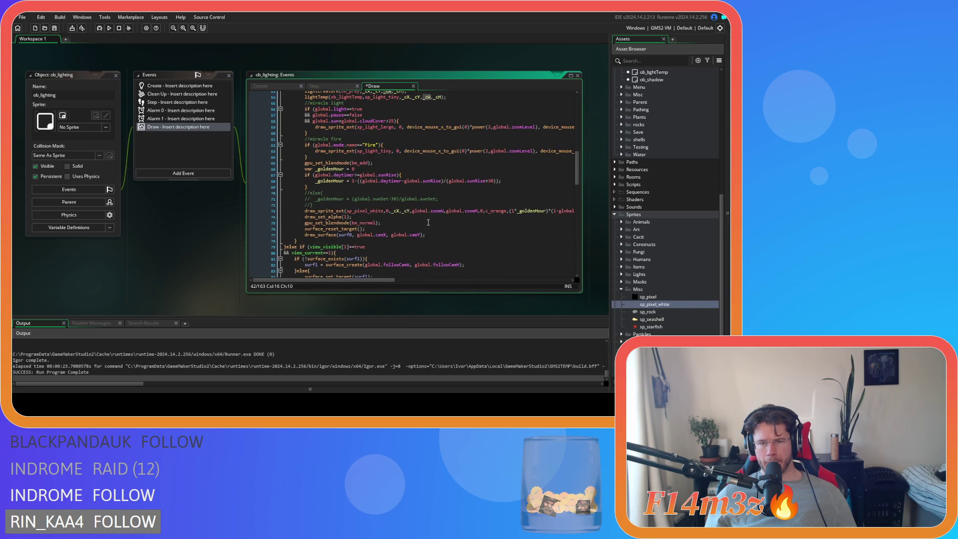
left_click(418, 210)
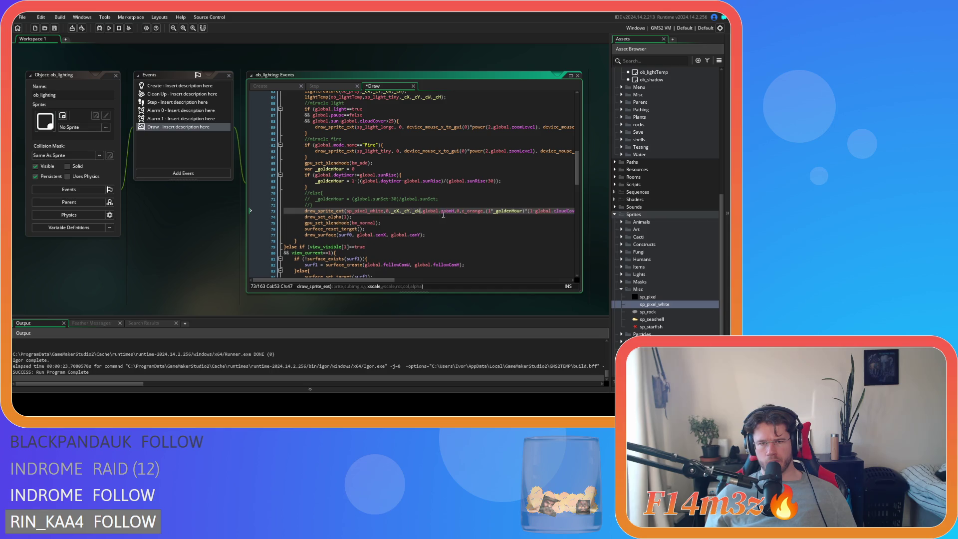
Step: Check the _cH declaration on line 43 and revert global.zoomH on line 73 to _cH
scroll(416, 236, "up", 4)
scroll(416, 235, "up", 3)
left_click(321, 151)
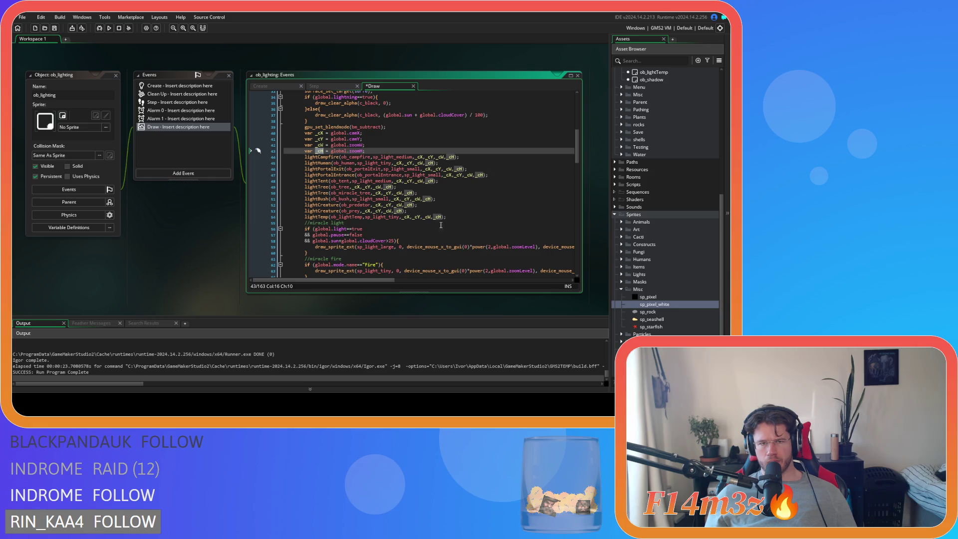
scroll(457, 253, "down", 3)
scroll(448, 232, "down", 4)
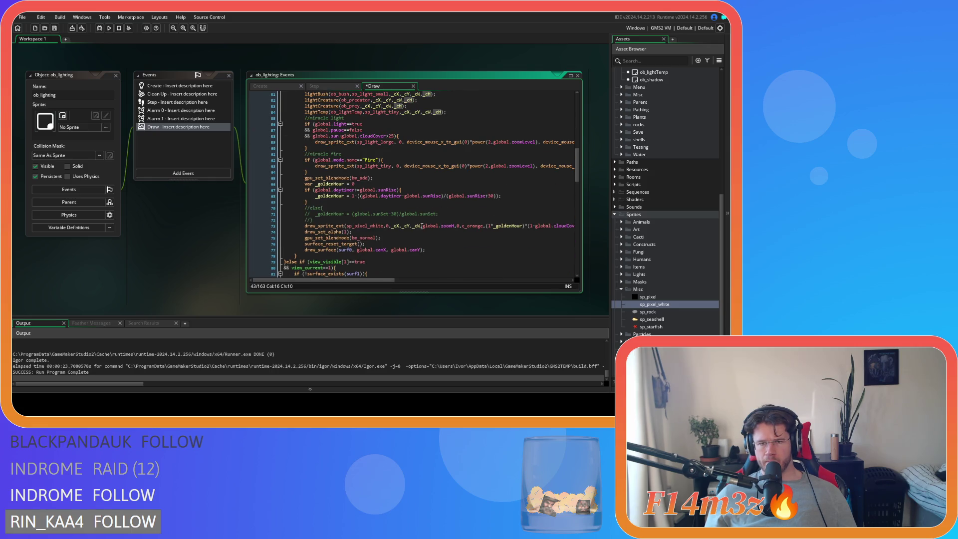
left_click_drag(422, 226, 454, 227)
key("ctrl+z")
left_click(394, 226)
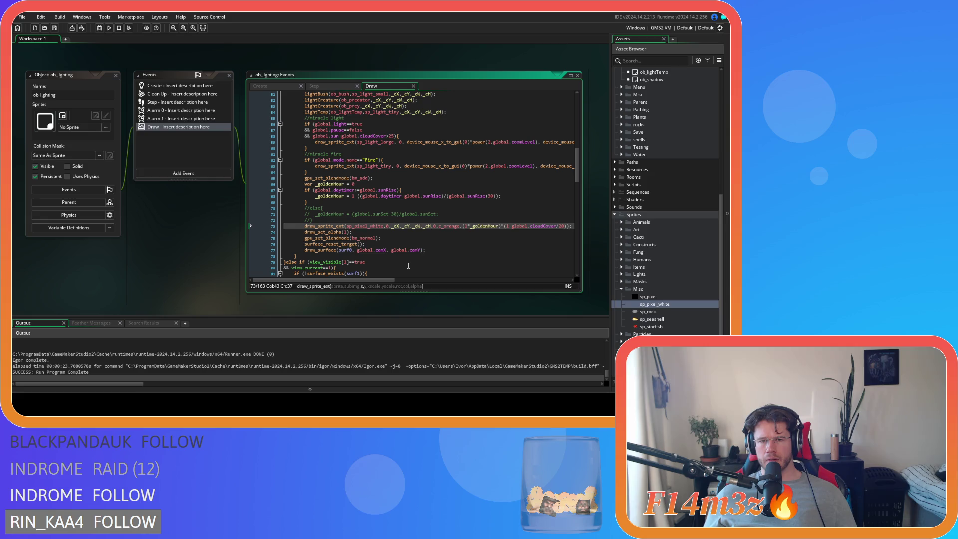
middle_click(322, 101)
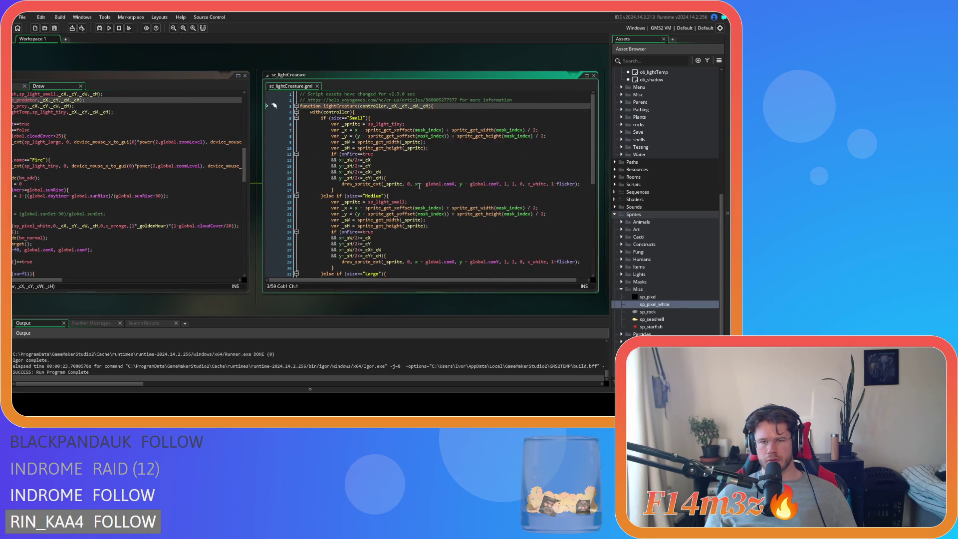
scroll(493, 284, "down", 2)
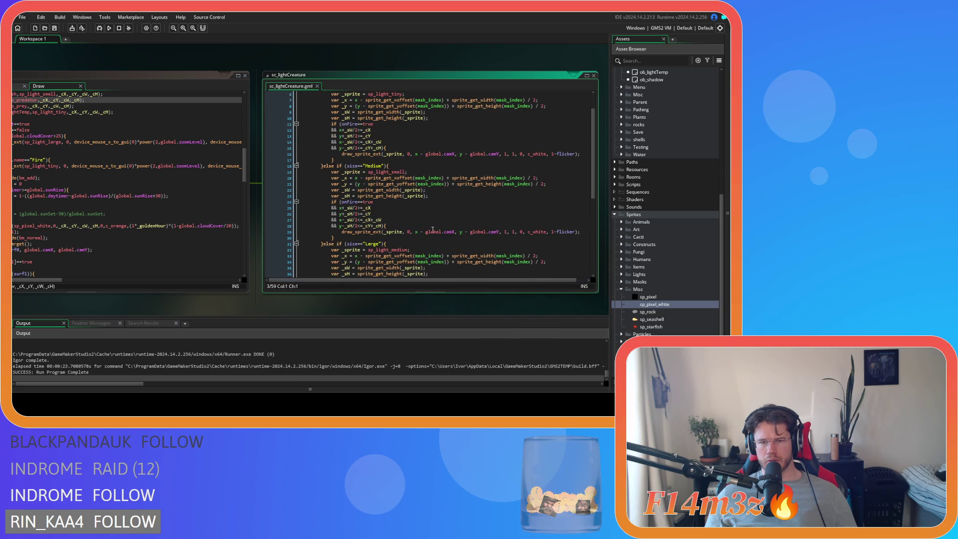
scroll(454, 237, "up", 2)
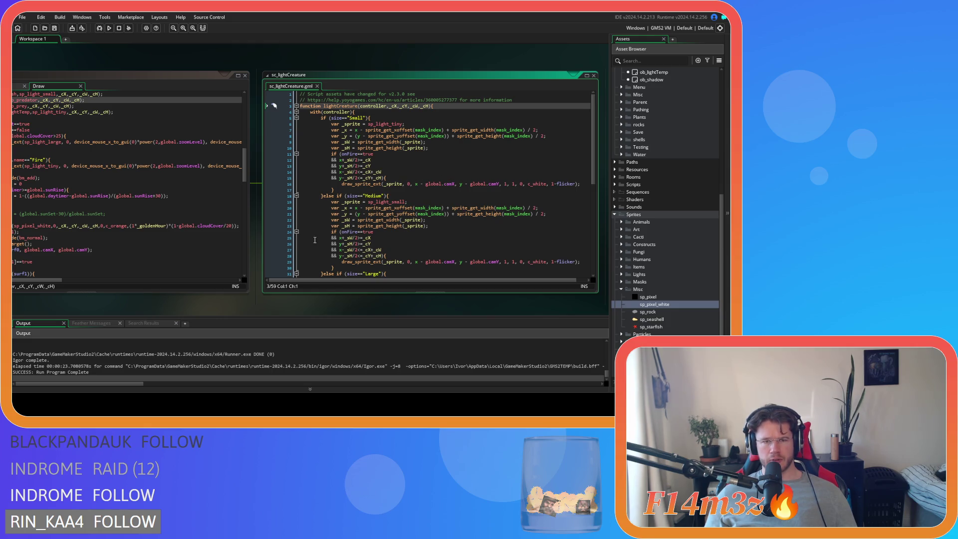
left_click(317, 87)
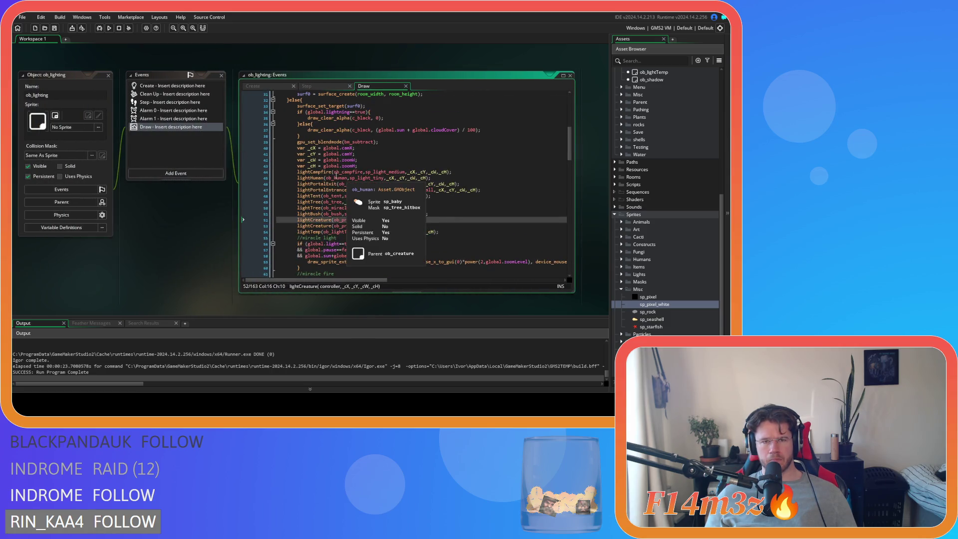
Step: Open the lightCampfire, lightHuman, lightPortalExit, lightPortalEntrance and lightTent scripts from their Draw event calls
middle_click(313, 171)
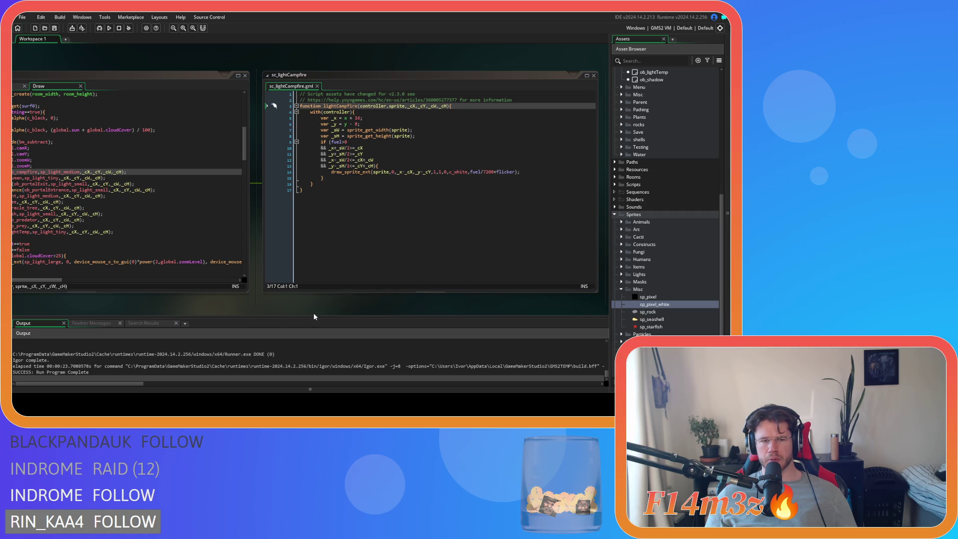
mouse_move(264, 303)
left_mouse_down()
mouse_move(423, 310)
mouse_move(349, 304)
left_mouse_up()
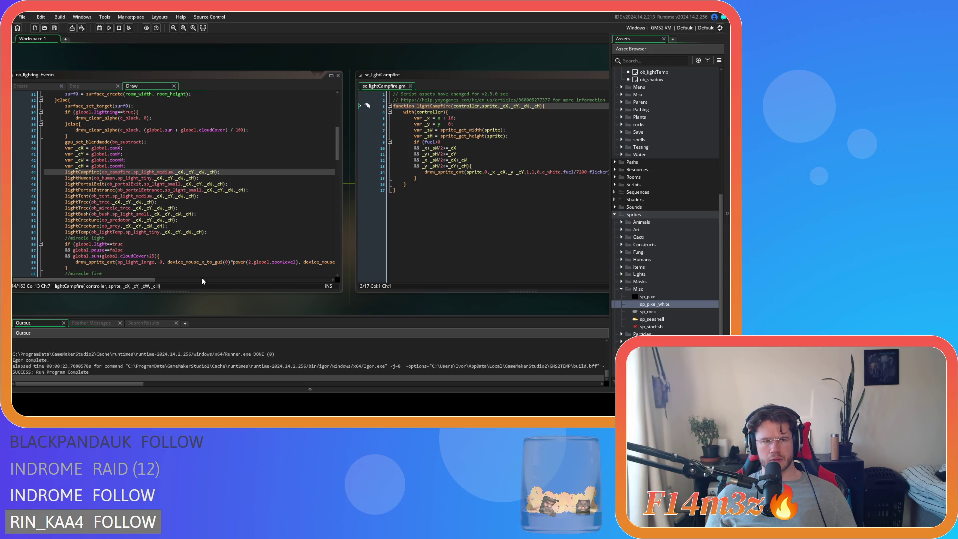
middle_click(78, 177)
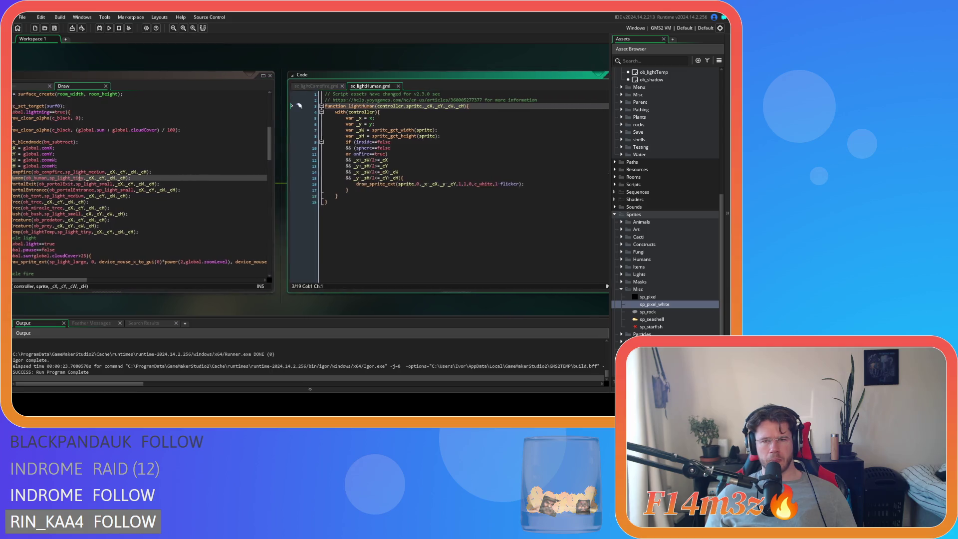
left_click_drag(102, 307, 230, 288)
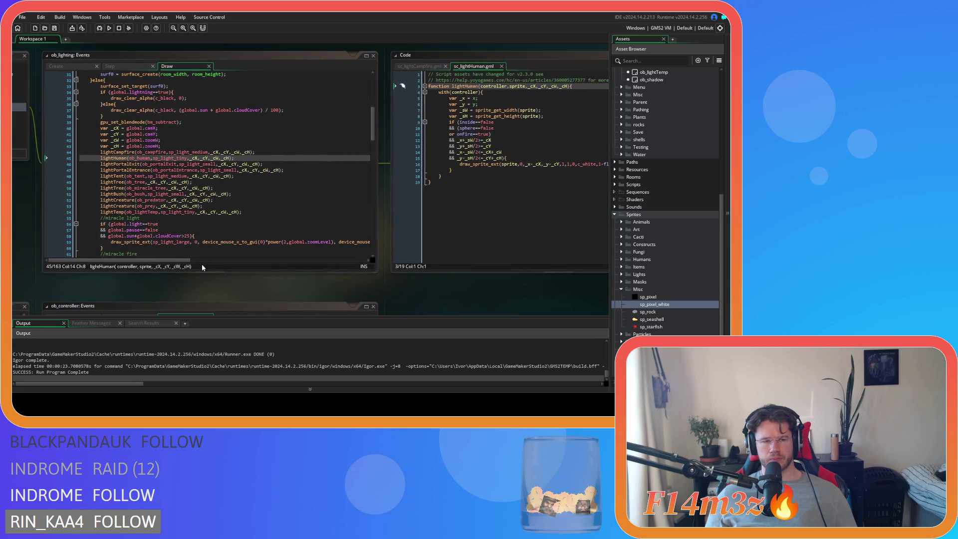
middle_click(123, 164)
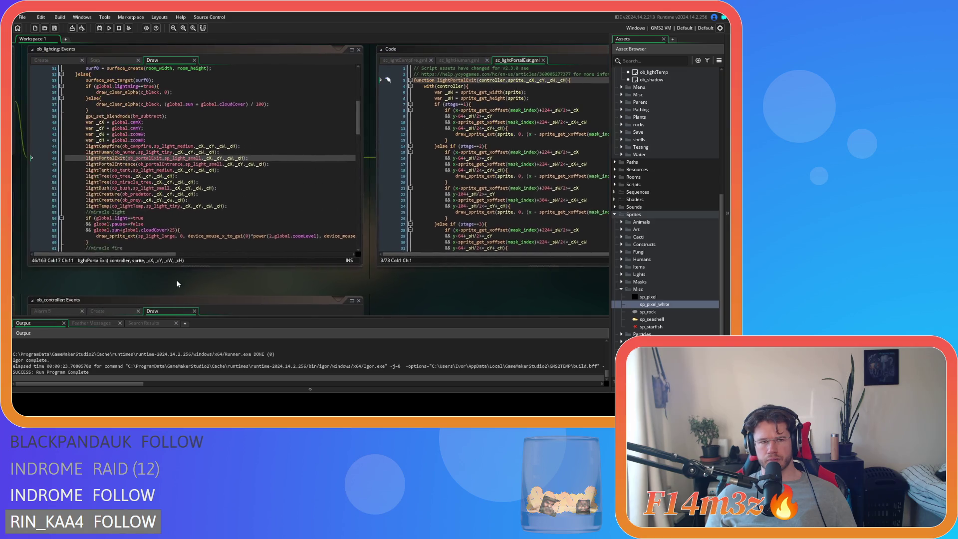
middle_click(113, 169)
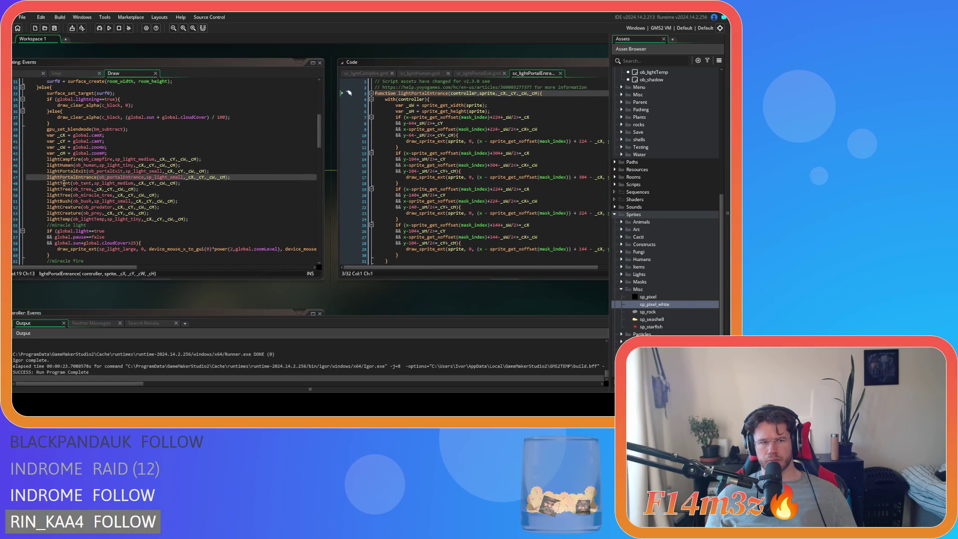
middle_click(64, 183)
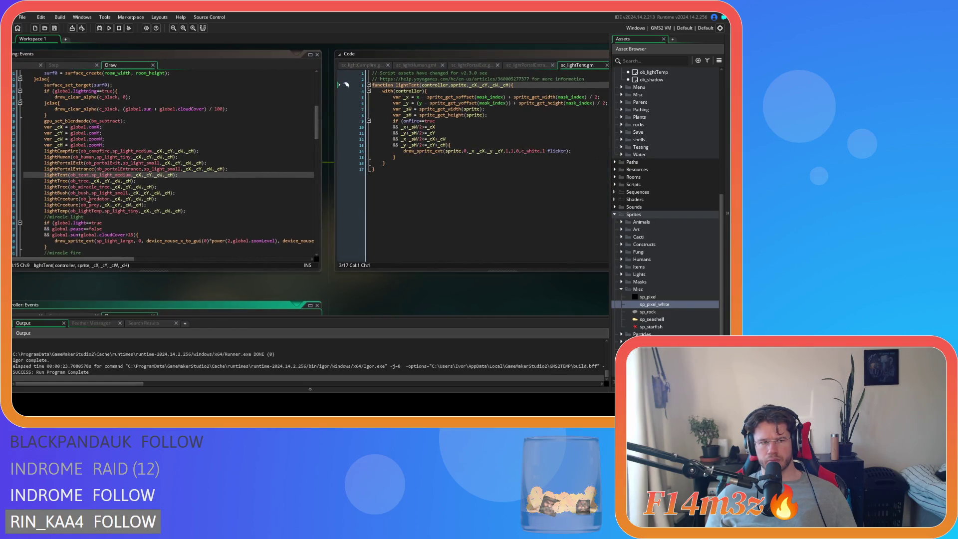
Step: Open sc_lightTree and replace all global.camX with _cX
middle_click(66, 182)
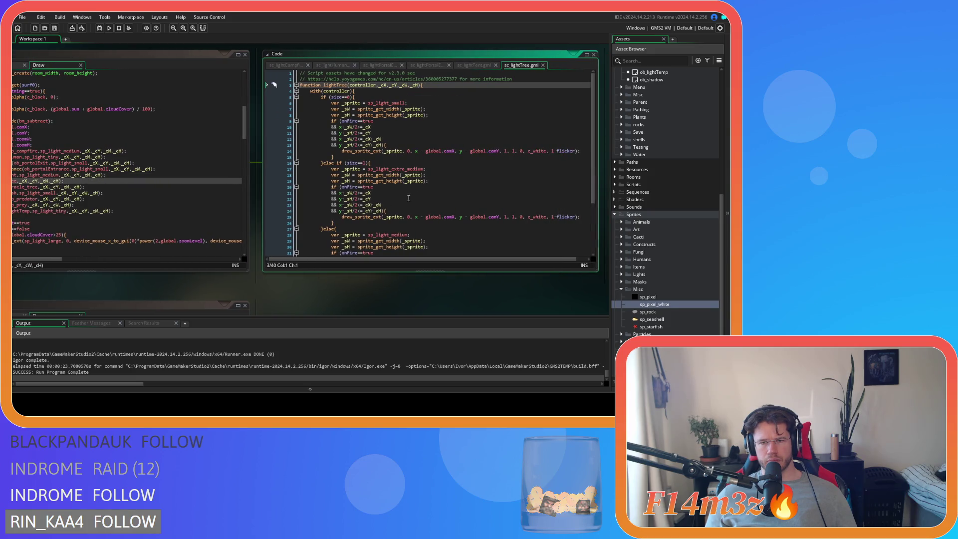
left_click(455, 151)
left_click_drag(455, 151, 425, 151)
key("ctrl+f")
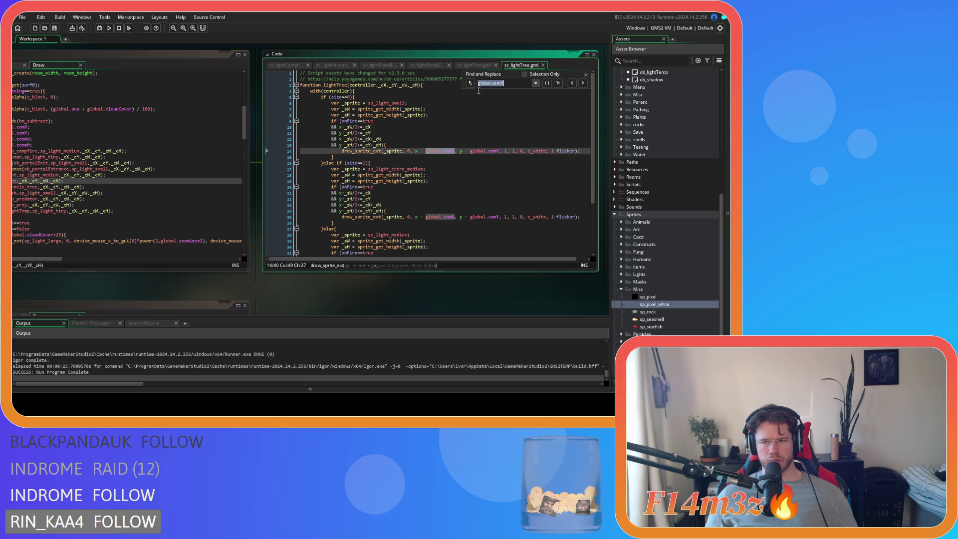
left_click(493, 91)
type("_cX")
left_click(558, 92)
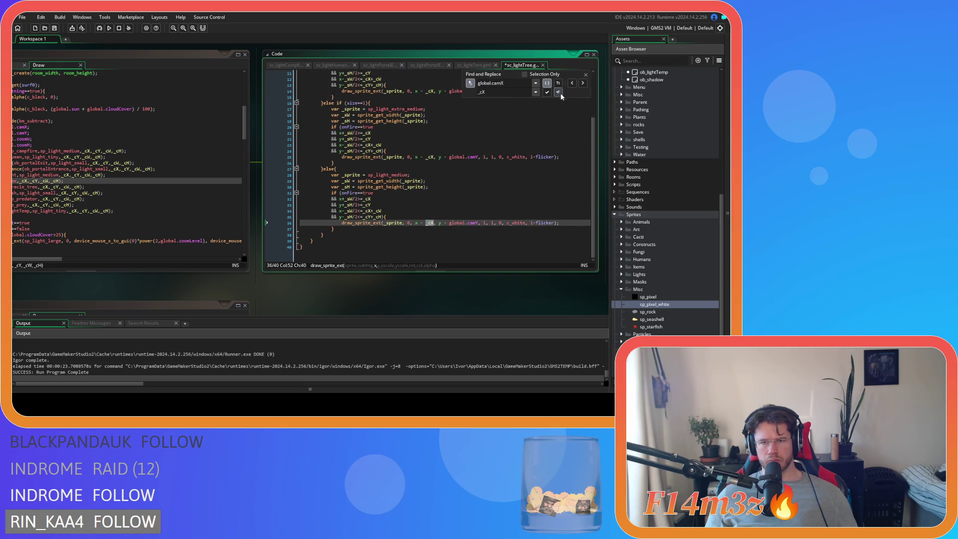
Step: Replace all global.camY with _cY in sc_lightTree and save the script
left_click_drag(448, 157, 478, 157)
key("ctrl+f")
left_click(483, 92)
key("BackSpace")
type("Y")
left_click(558, 92)
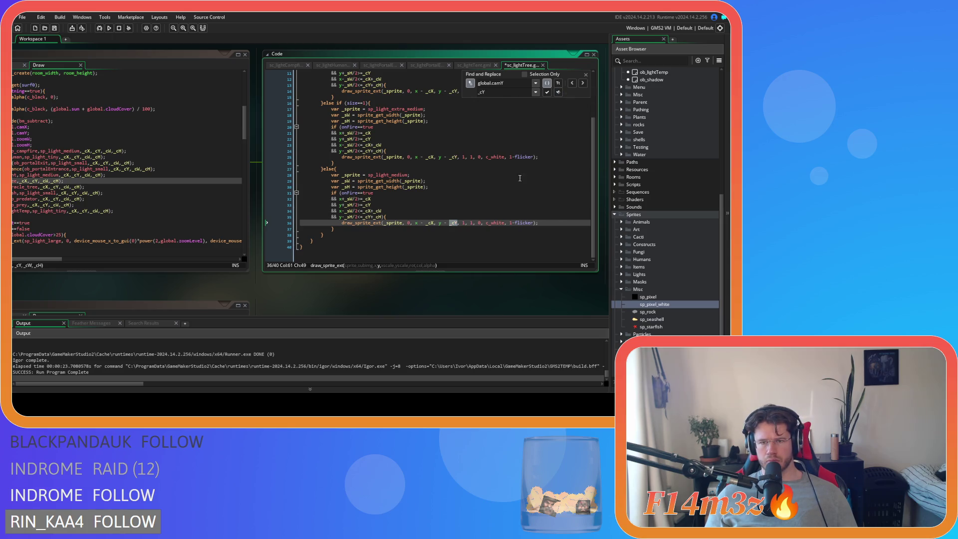
scroll(524, 167, "up", 3)
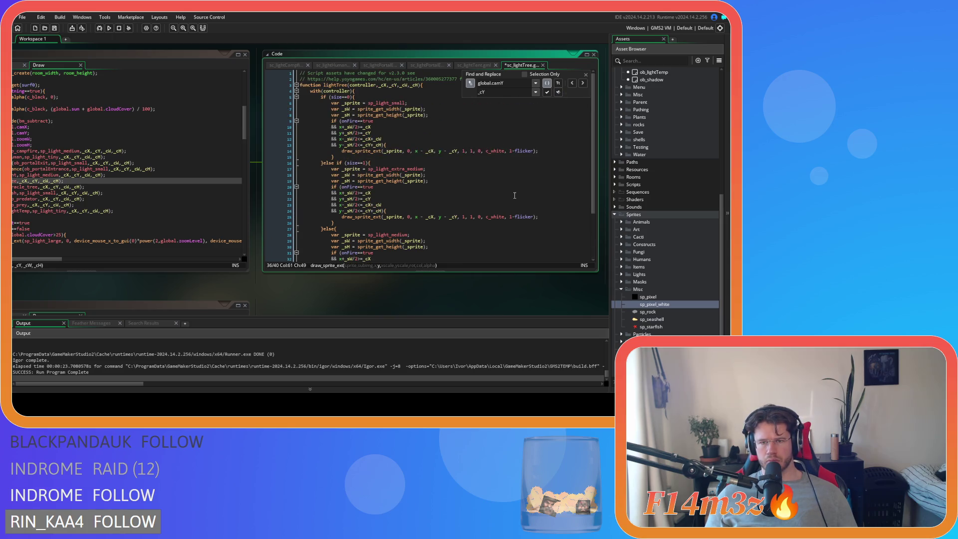
left_click(585, 75)
left_click(375, 133)
mouse_move(199, 312)
left_mouse_down()
mouse_move(199, 290)
mouse_move(319, 288)
left_mouse_up()
left_click_drag(228, 280, 282, 269)
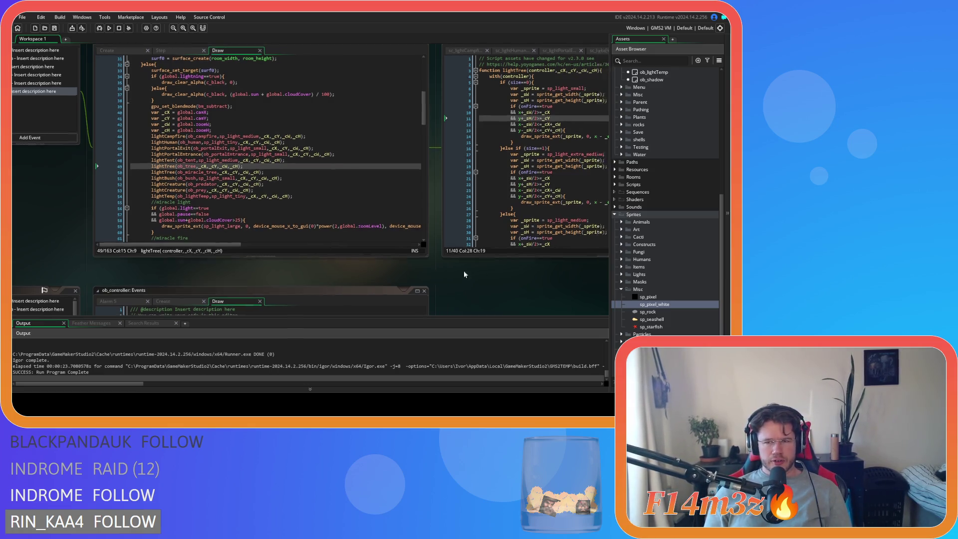
Step: Open the lightCreature script and select global.camX on line 16
left_click_drag(476, 270, 432, 285)
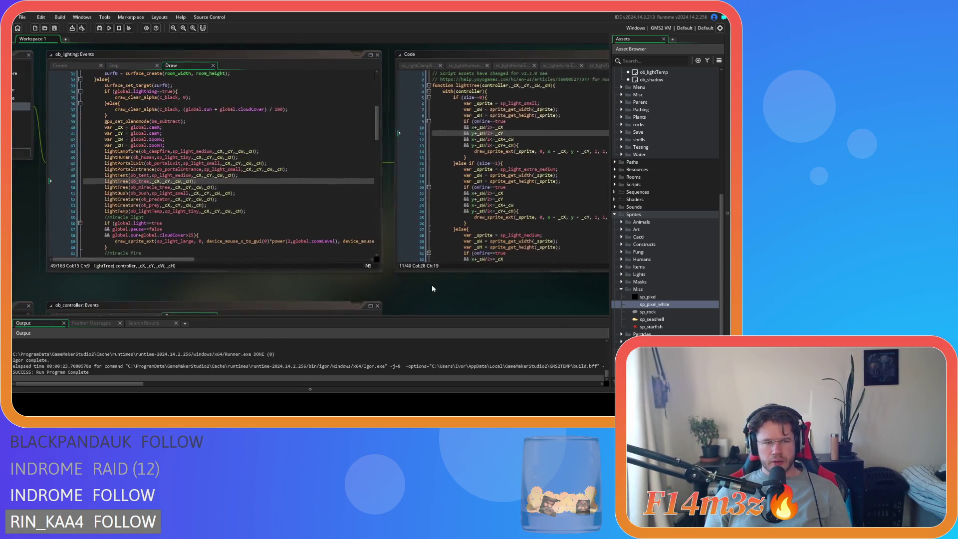
middle_click(133, 192)
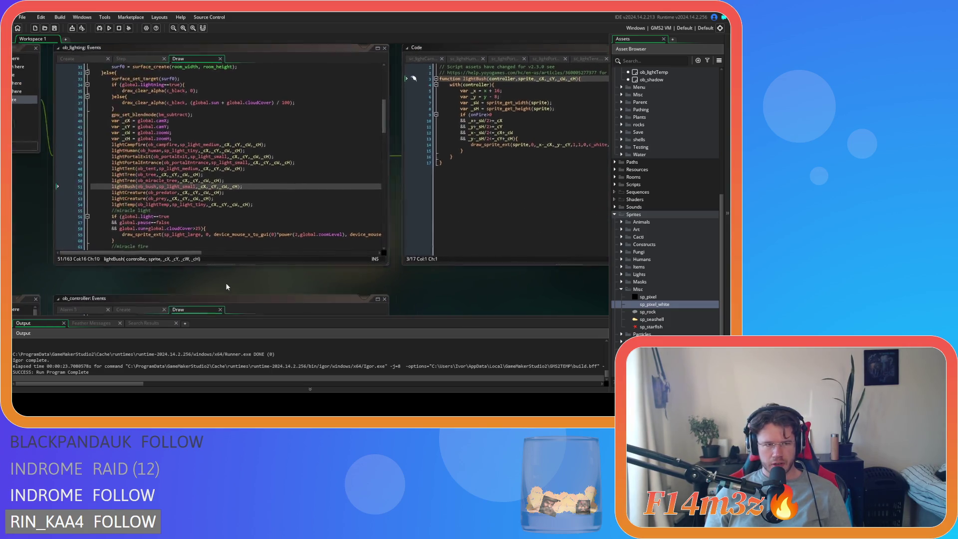
middle_click(115, 193)
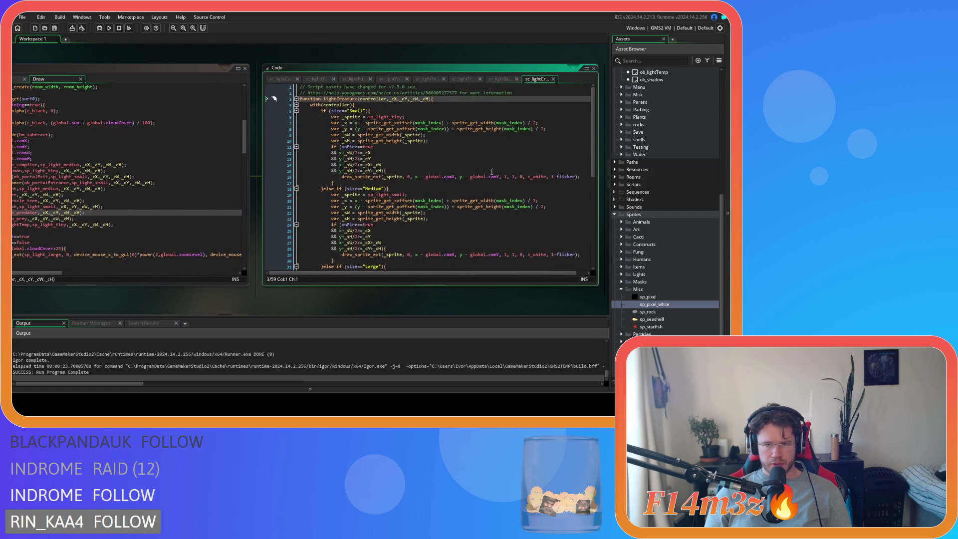
left_click_drag(452, 178, 426, 177)
Step: Replace every global.camX with _cX, matching whole words only
key("ctrl+f")
left_click(469, 97)
double_click(346, 135)
left_click(421, 182)
left_click(397, 99)
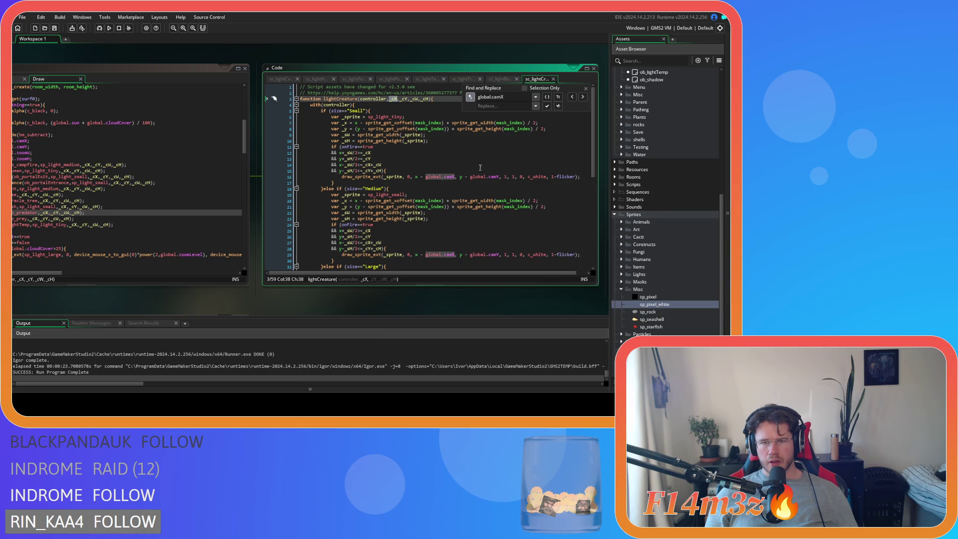
key("Tab")
type("_cX")
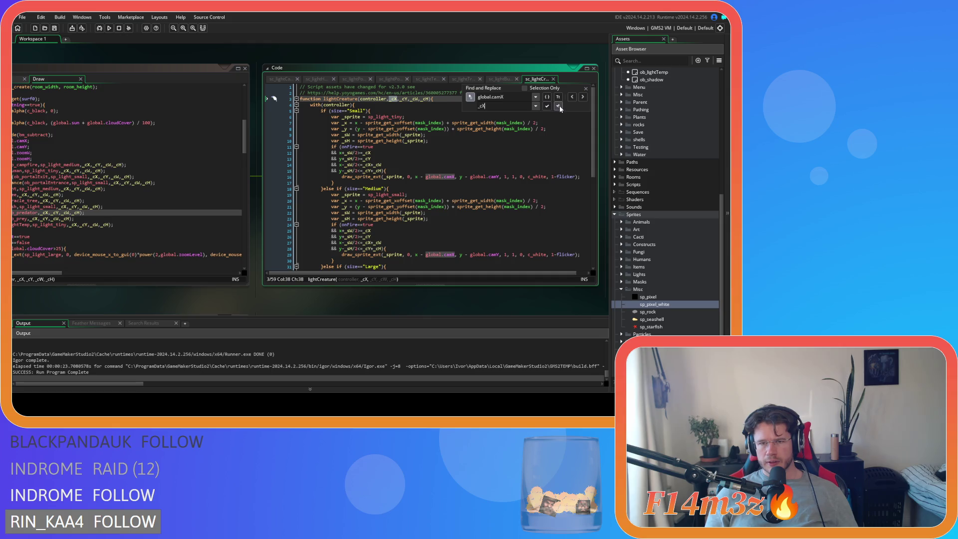
left_click(546, 97)
left_click(558, 105)
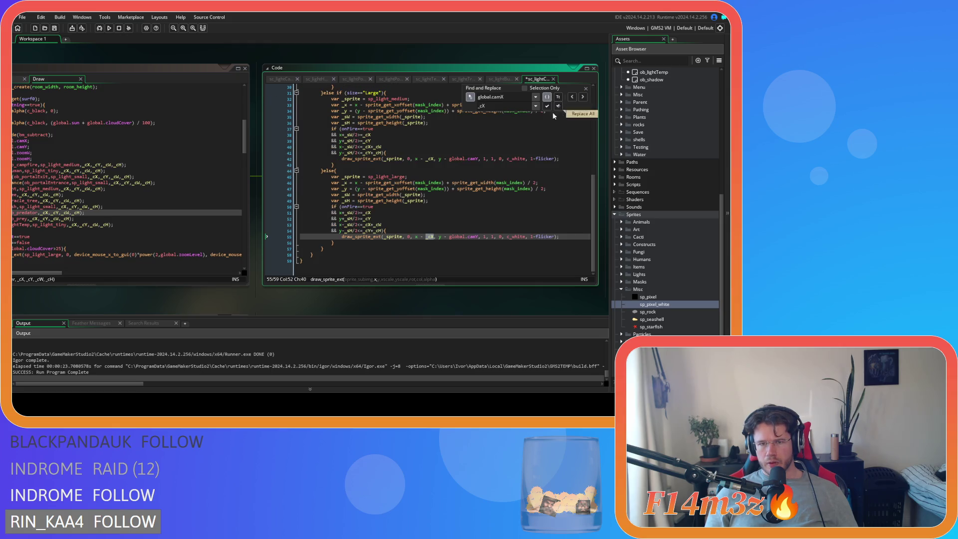
Step: Replace both global.camY matches with _cY and save the script
left_click_drag(478, 158, 449, 162)
left_click(482, 106)
key("BackSpace")
type("Y")
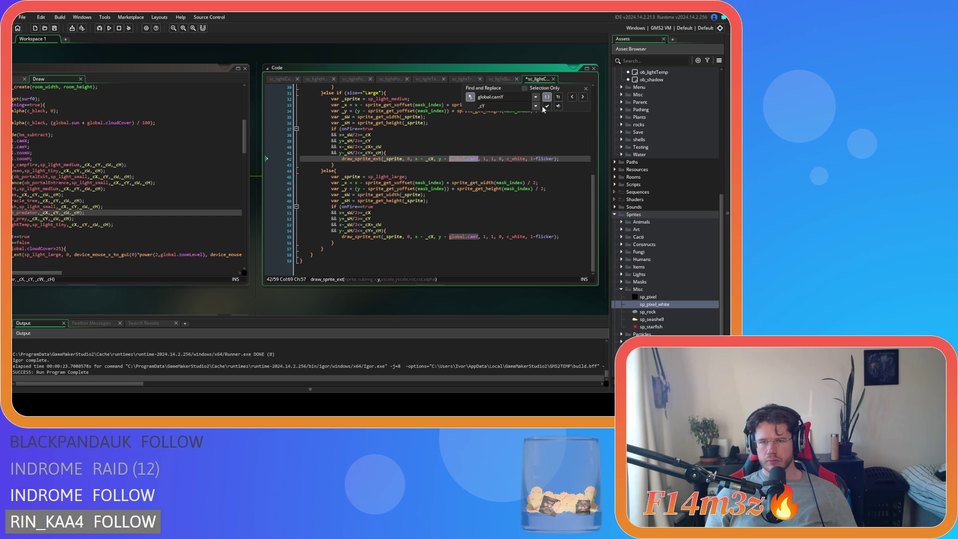
left_click(558, 106)
key("ctrl+s")
Step: Close Find and Replace and open the lightTemp script definition
left_click(585, 88)
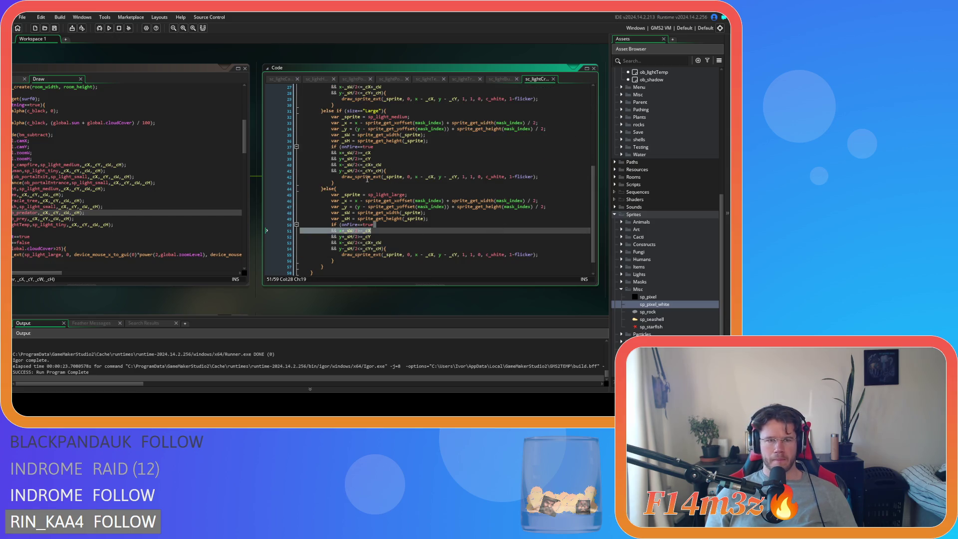
right_click(102, 224)
left_click(119, 231)
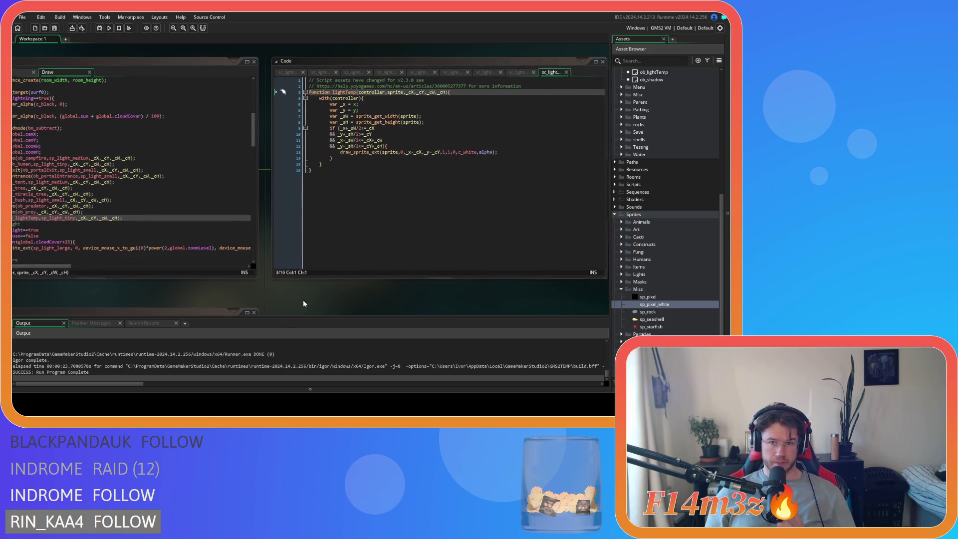
Step: Pan to the ob_lighting Draw editor and scroll to the golden-hour overlay draw line
left_click_drag(298, 299, 352, 295)
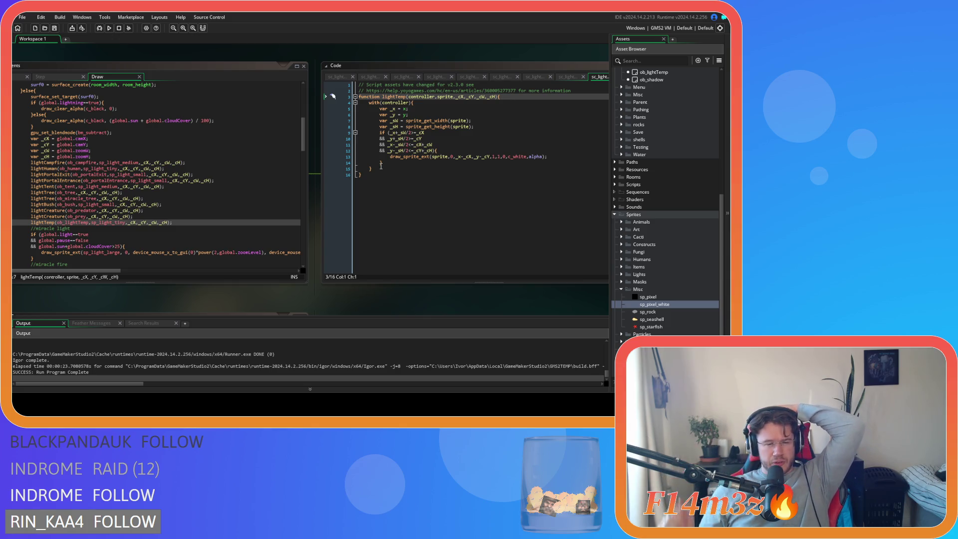
left_click(308, 190)
mouse_move(411, 122)
left_mouse_down()
mouse_move(409, 75)
mouse_move(406, 146)
left_mouse_up()
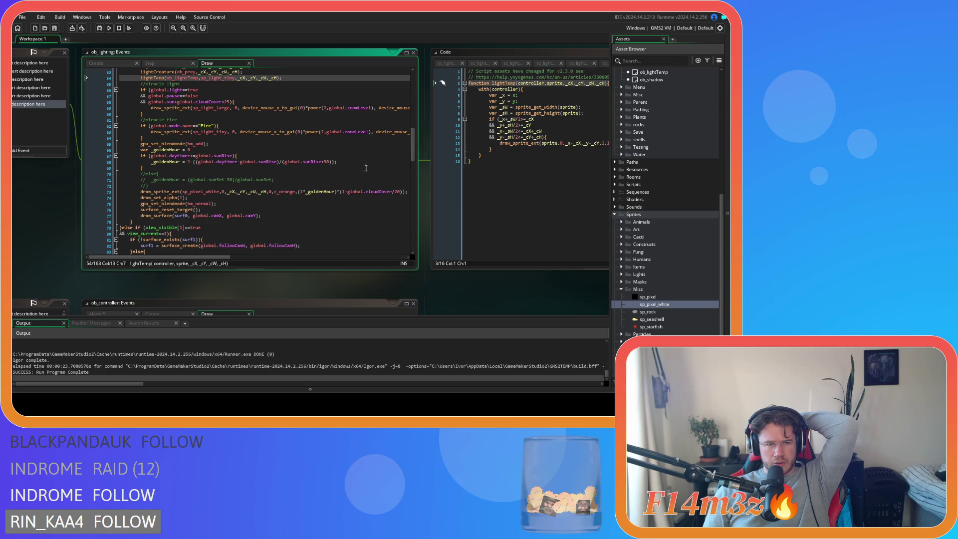
left_click(201, 218)
key("End")
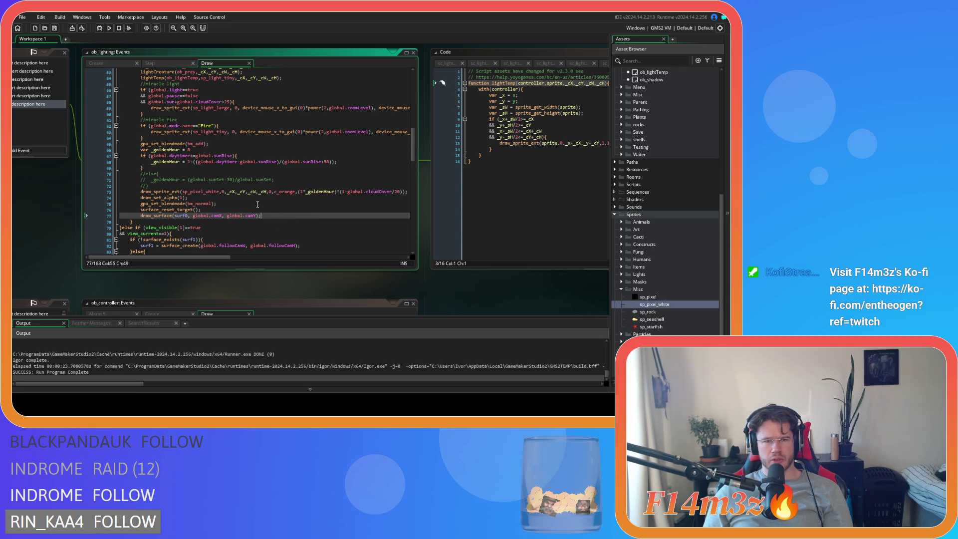
left_click(233, 191)
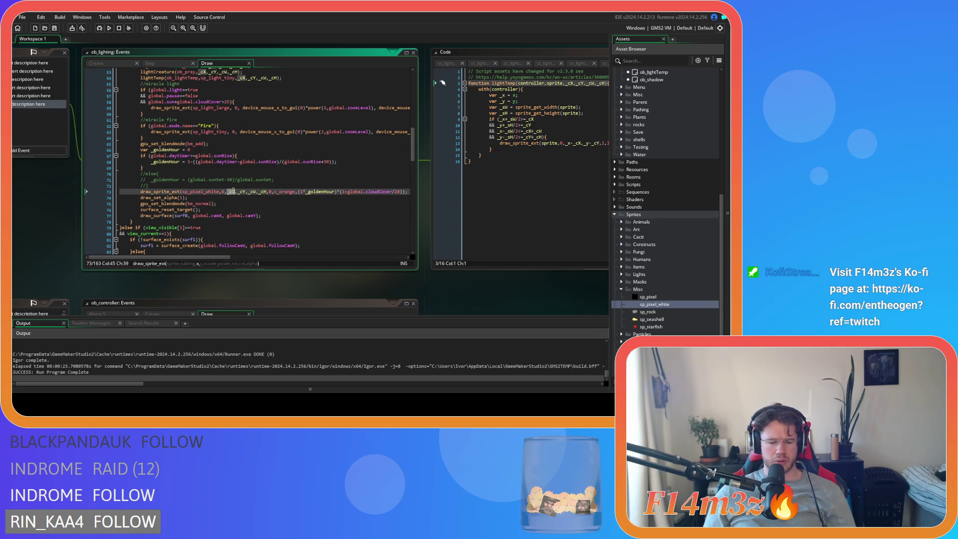
Step: Change the overlay draw_sprite_ext position on line 73 to 0,0 and save
type("0")
double_click(235, 191)
type("0")
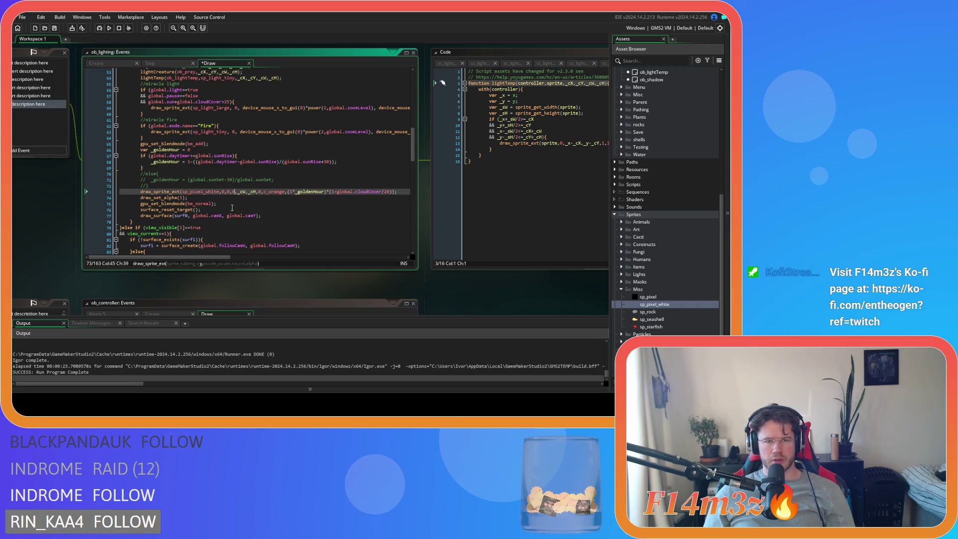
left_click(253, 191)
key("ctrl+s")
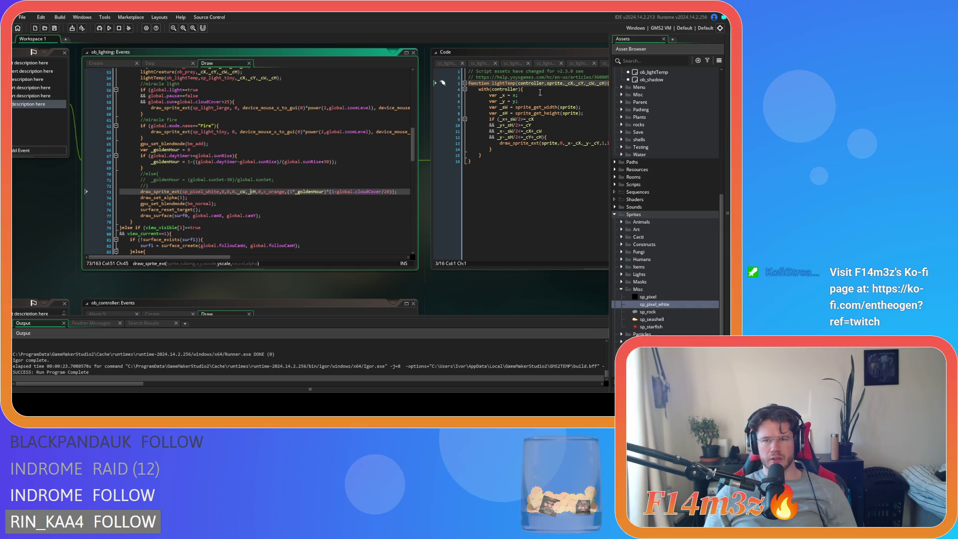
Step: Close all the portal, tent, tree and bush script tabs, closing the code window
left_click(454, 64)
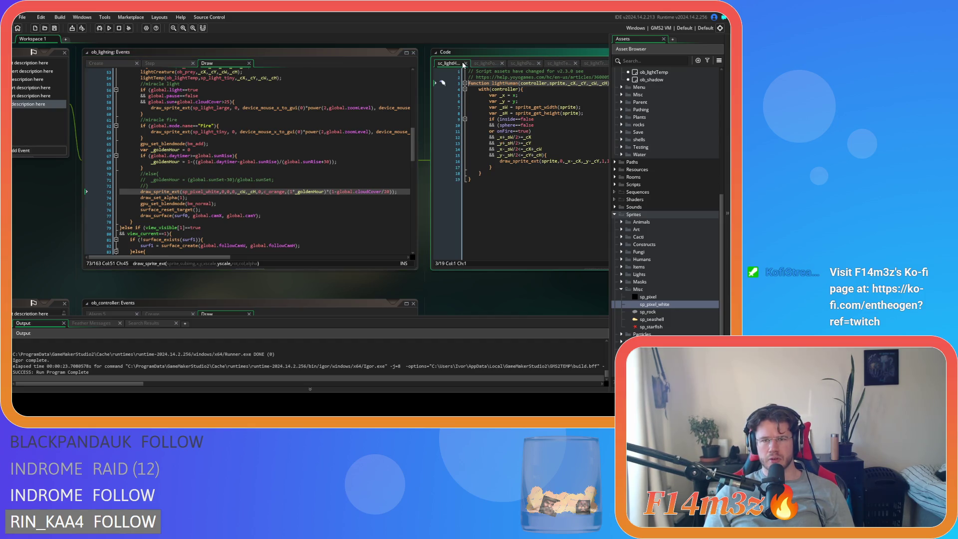
left_click(470, 64)
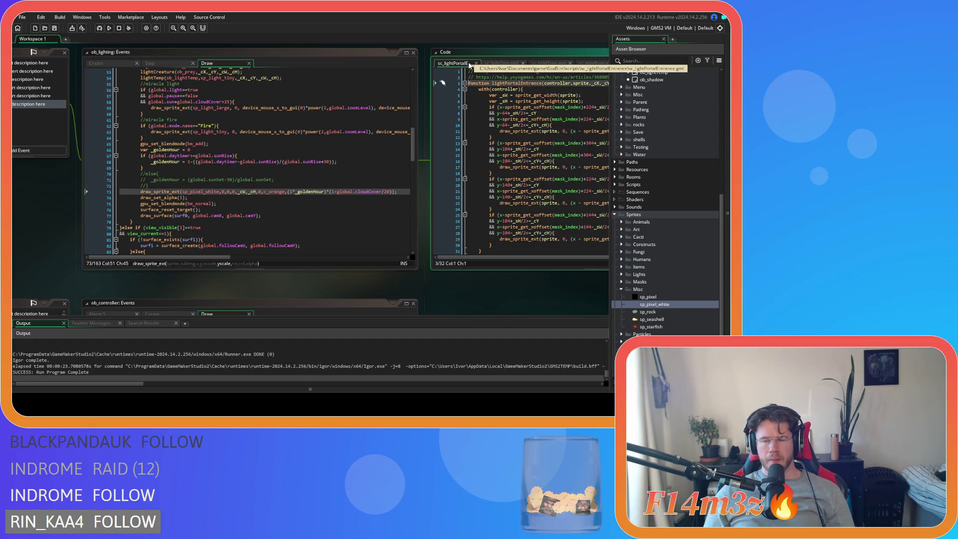
left_click(478, 64)
left_click(483, 63)
left_click(484, 63)
left_click(485, 62)
left_click(486, 63)
left_click(484, 63)
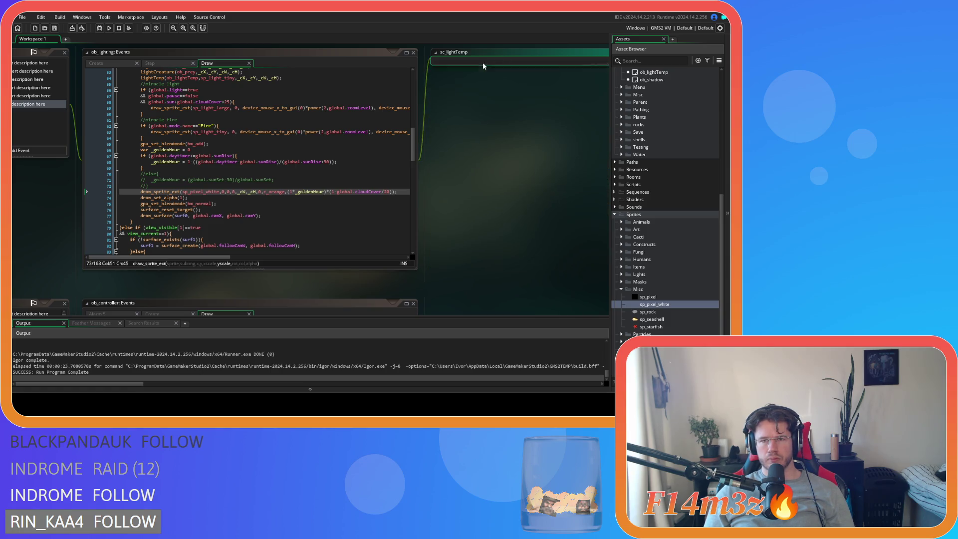
left_click(375, 192)
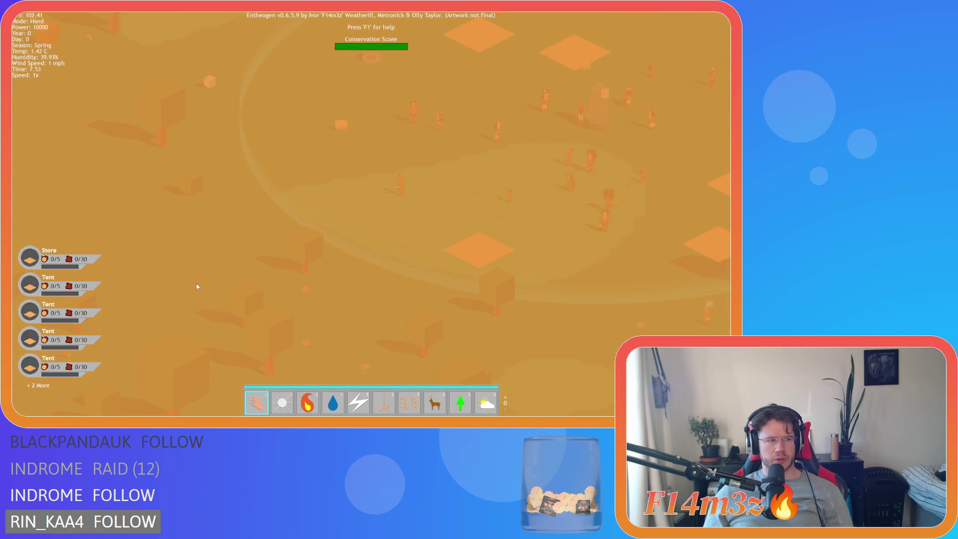
Step: Pan the game camera left, right and up over the forest to watch the orange tint
key("a")
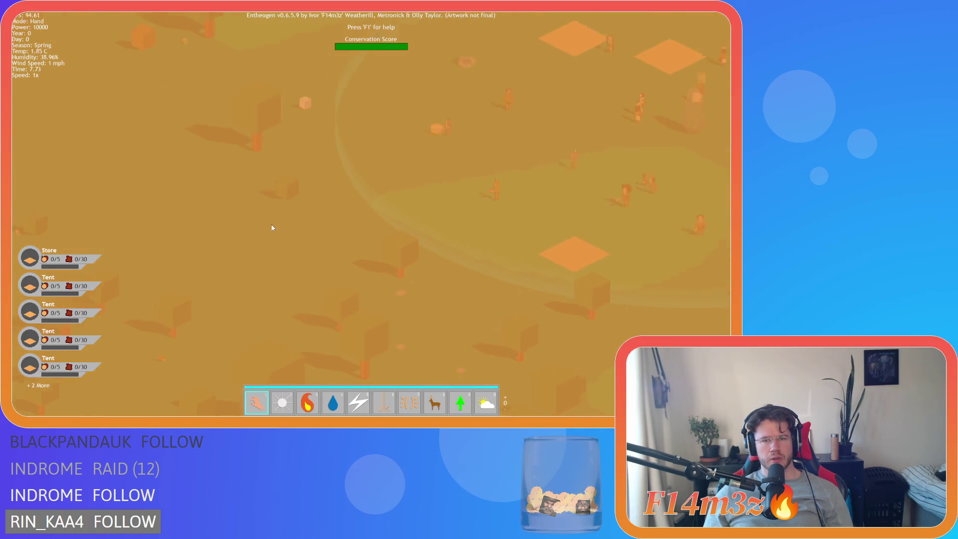
key("d")
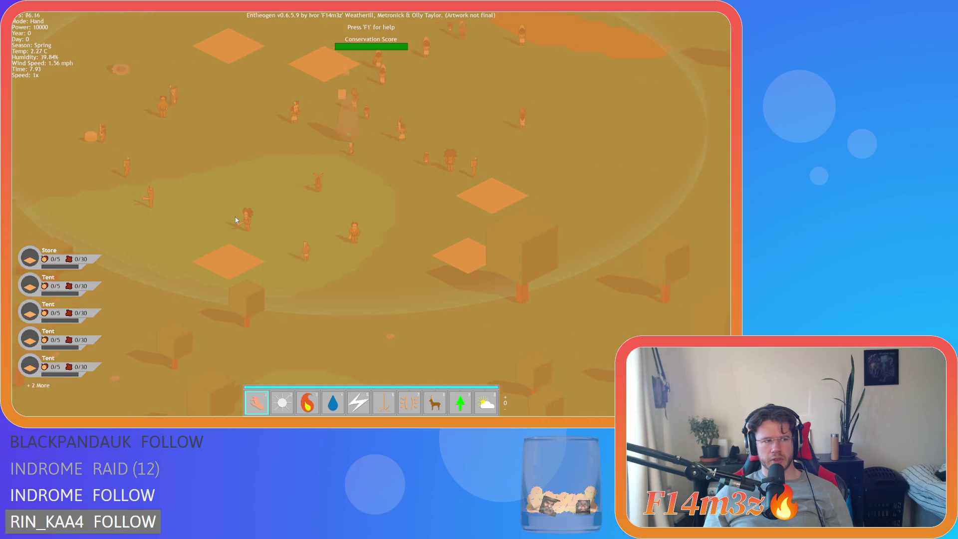
key("w")
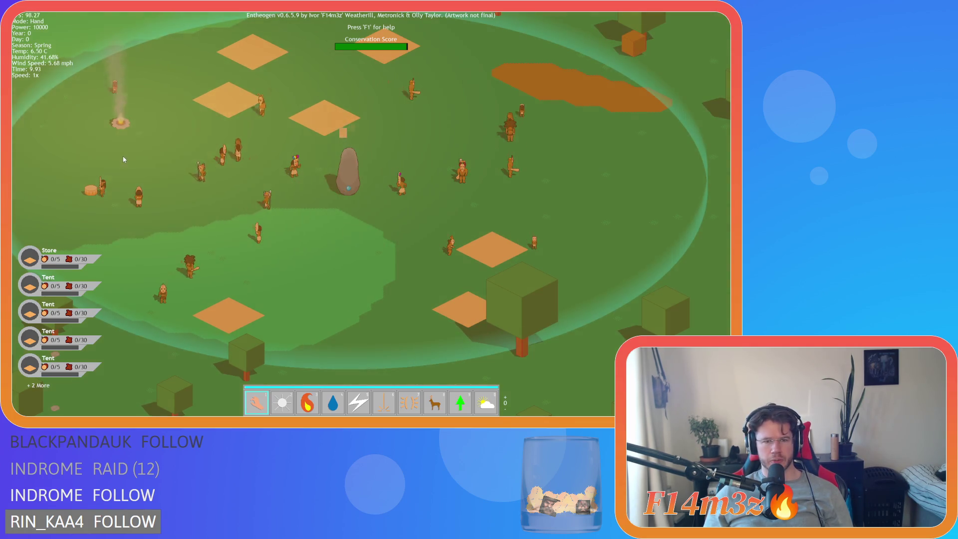
key("w")
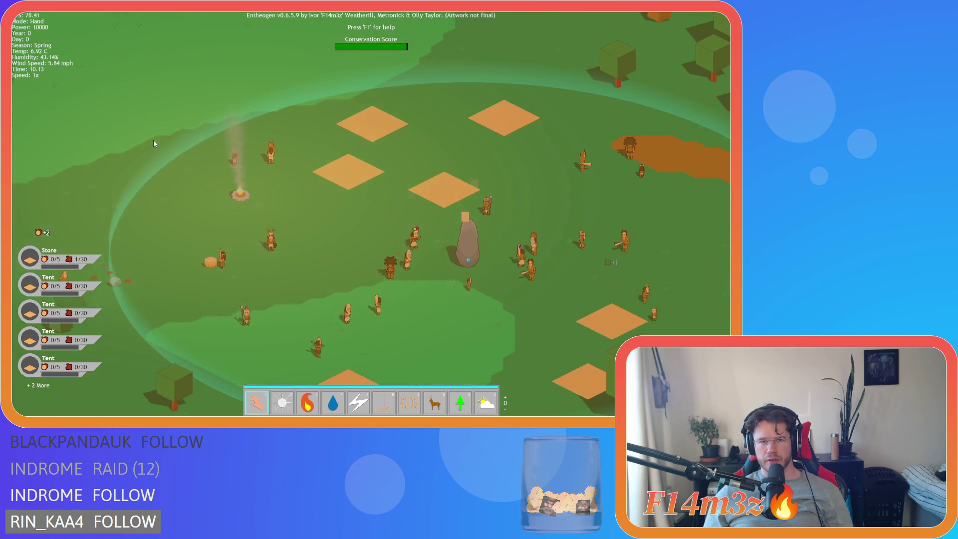
key("w")
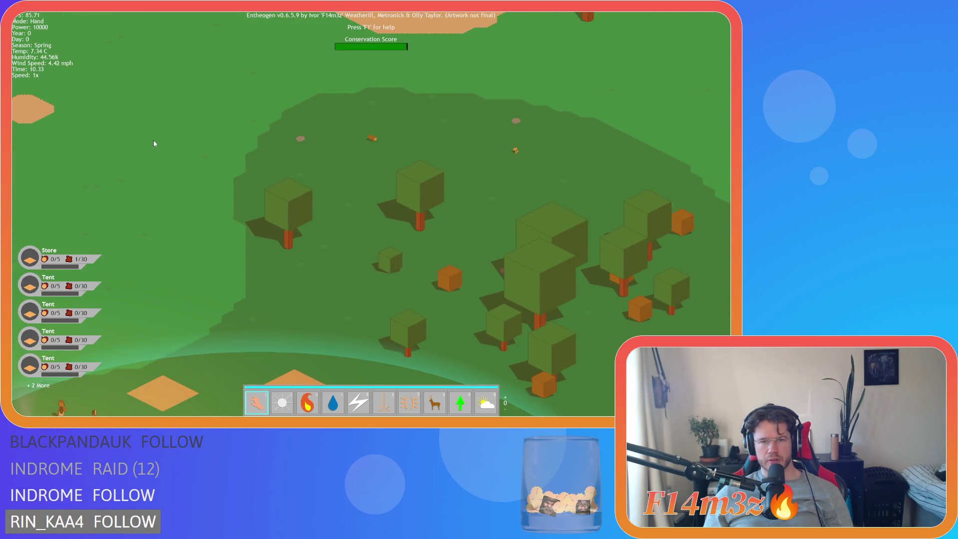
Step: Run the game at 8x speed briefly, then pan over the forest and back to the campfire
key("s")
key("plus")
key("plus")
key("plus")
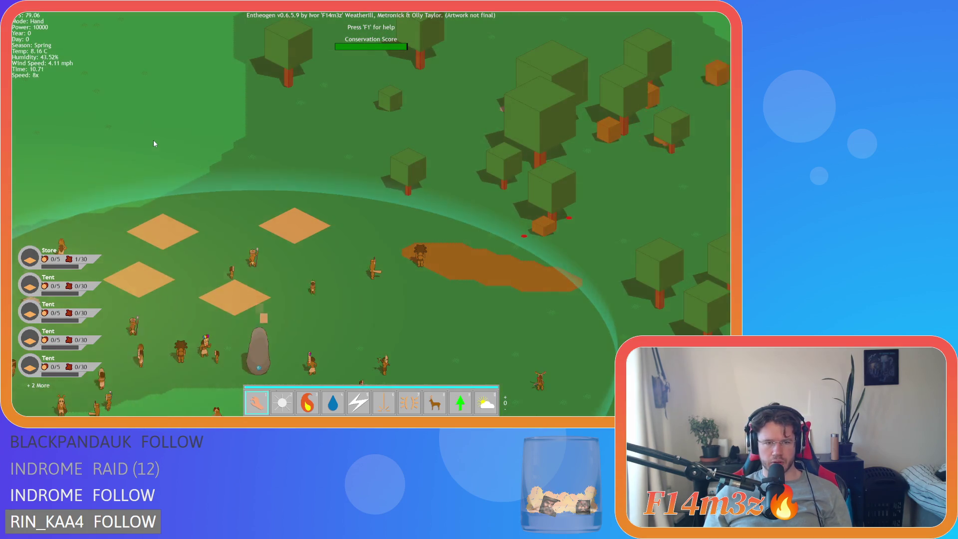
key("minus")
key("minus")
key("minus")
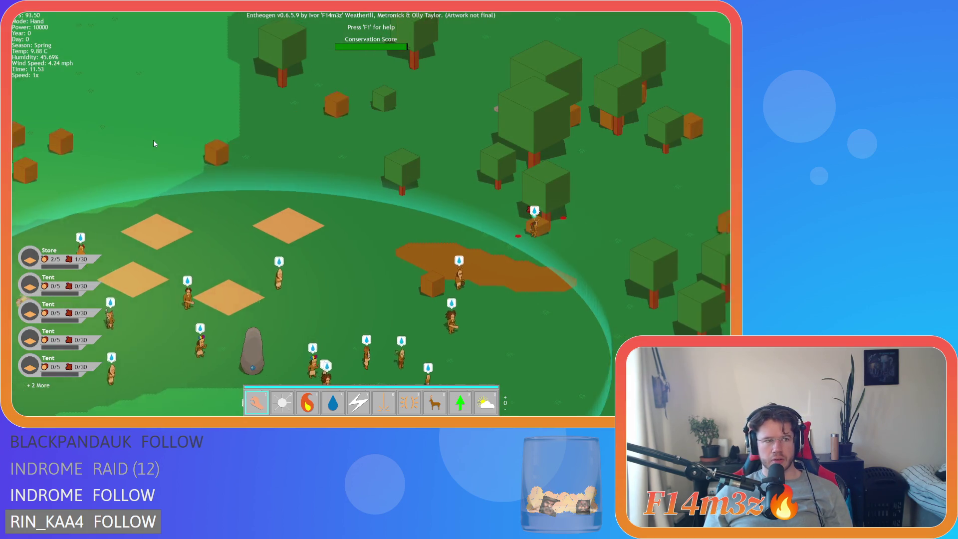
key("w")
key("a")
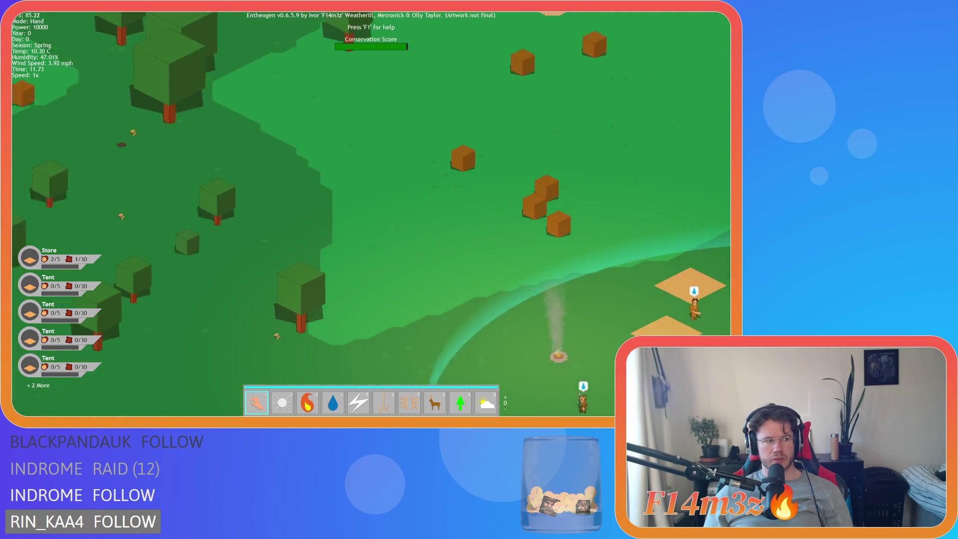
key("s")
key("d")
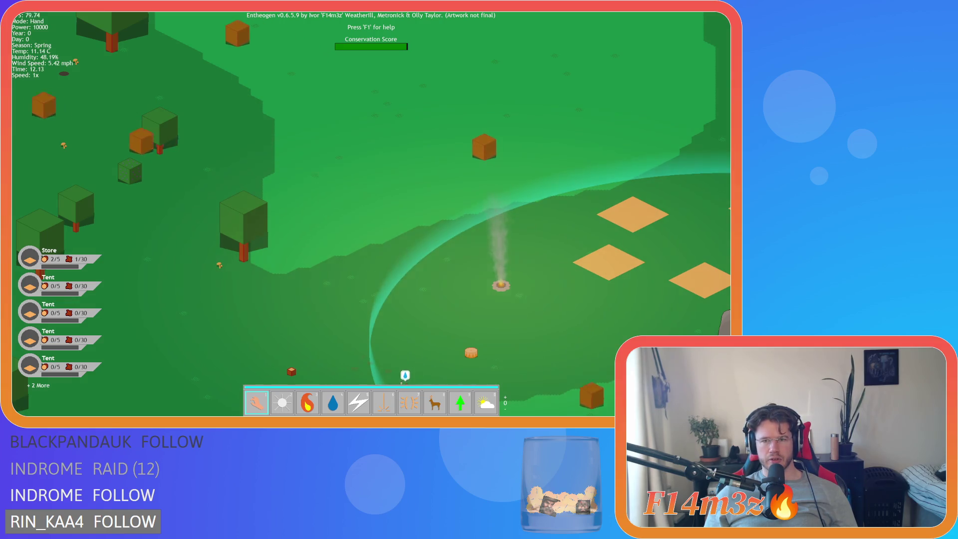
Step: Quit the game and return to the sunrise golden-hour calculation line
key("Escape")
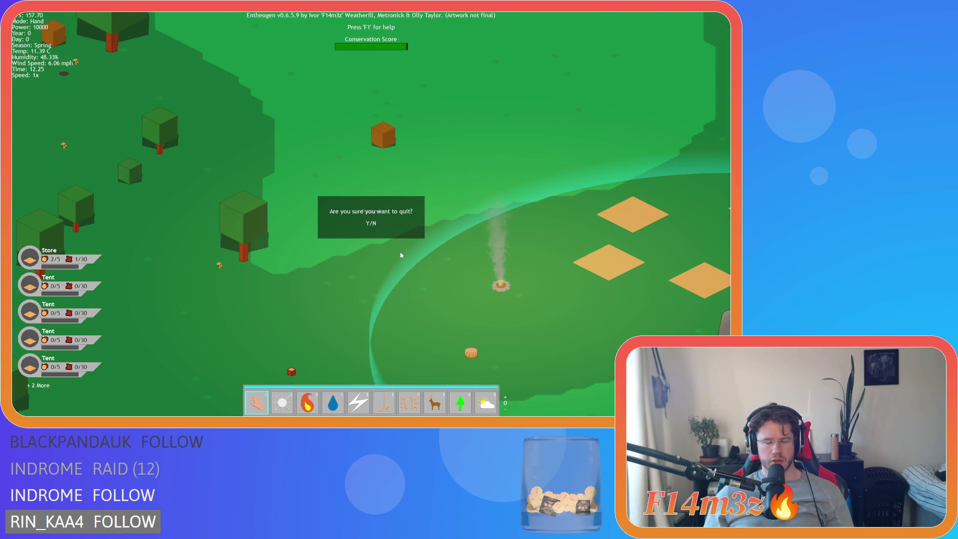
key("y")
left_click(366, 176)
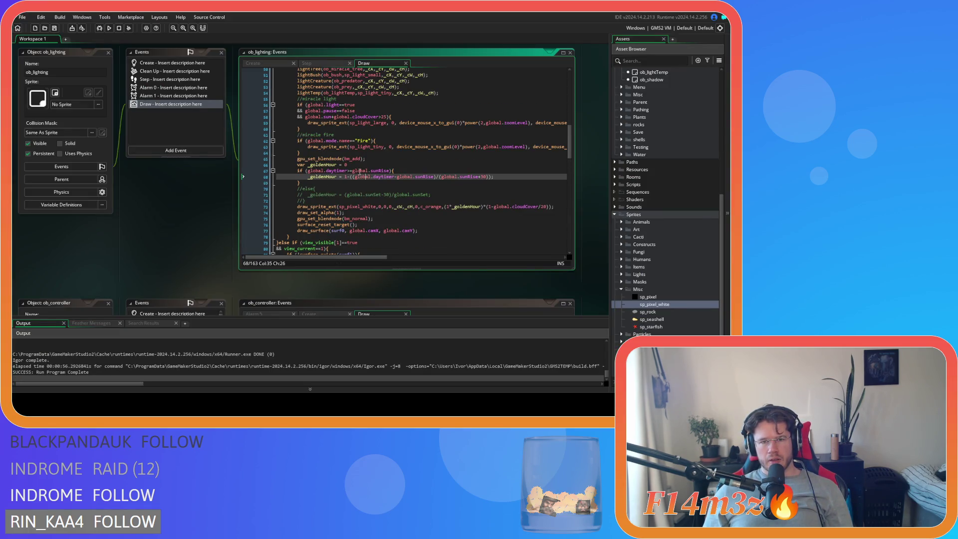
Step: Make line 68's sunrise fade end in /30 instead of sunRise+30, save, and run
left_click(384, 171)
left_click(391, 184)
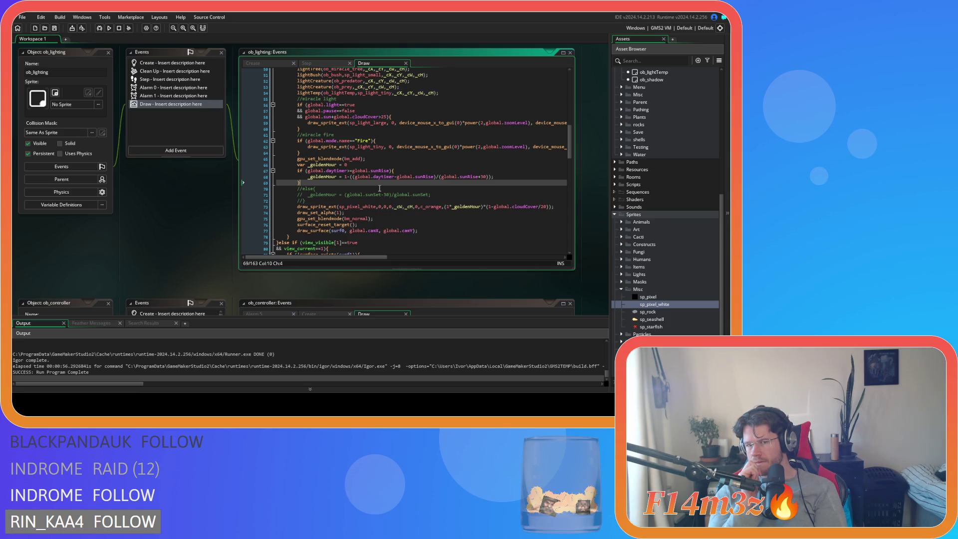
left_click(351, 176)
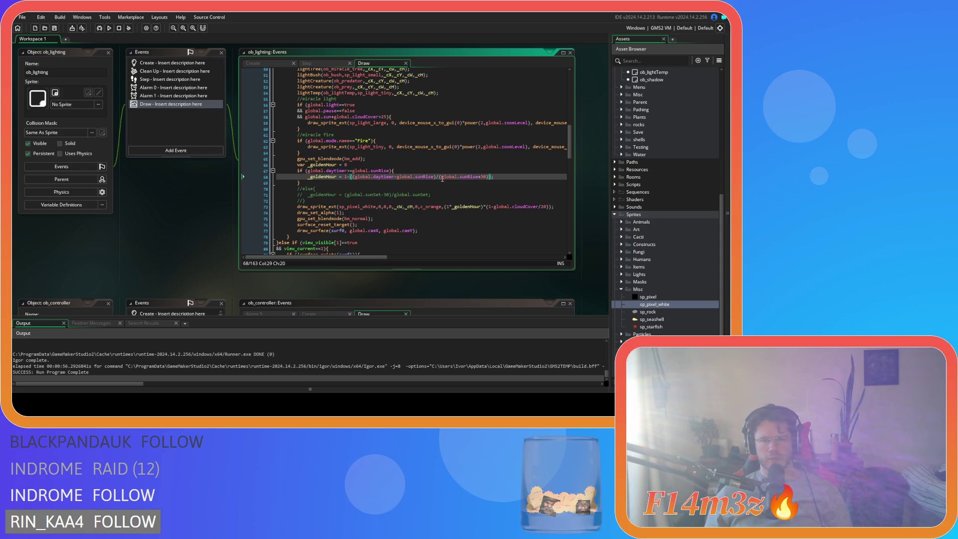
key("BackSpace")
key("Right")
key("Right")
key("Delete")
key("ctrl+s")
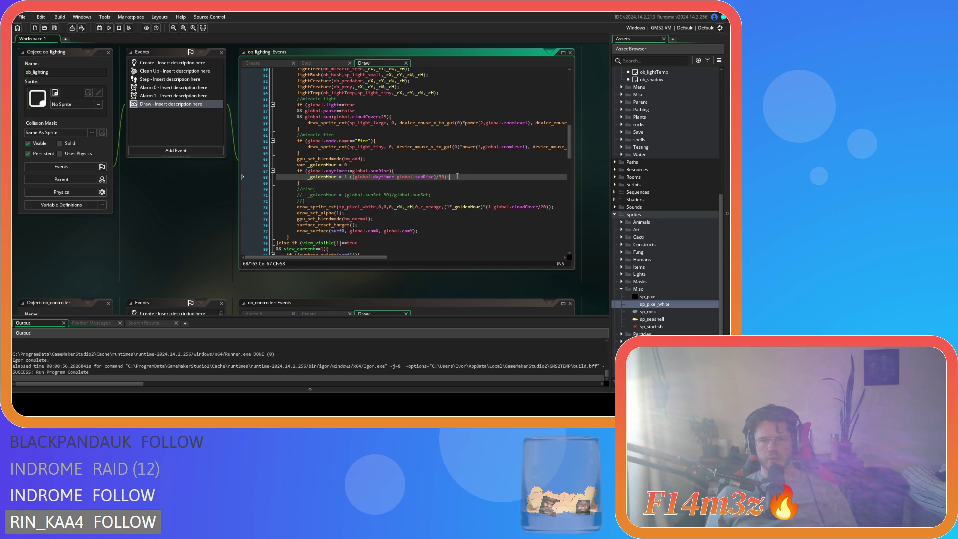
key("F5")
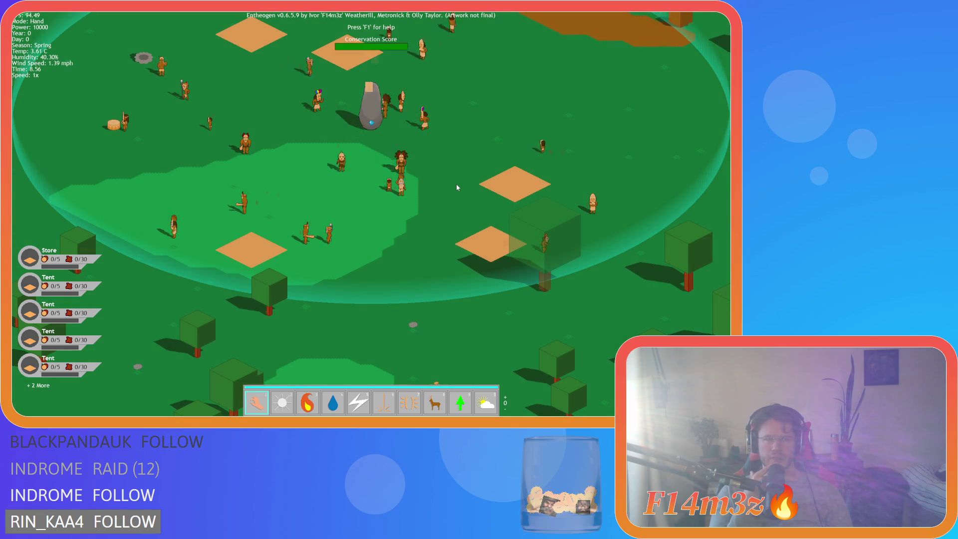
key("Escape")
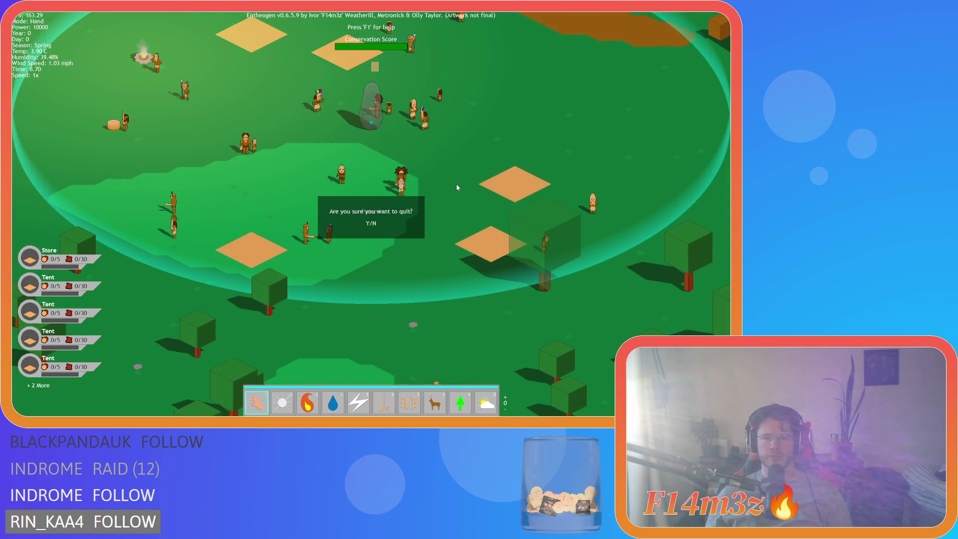
key("y")
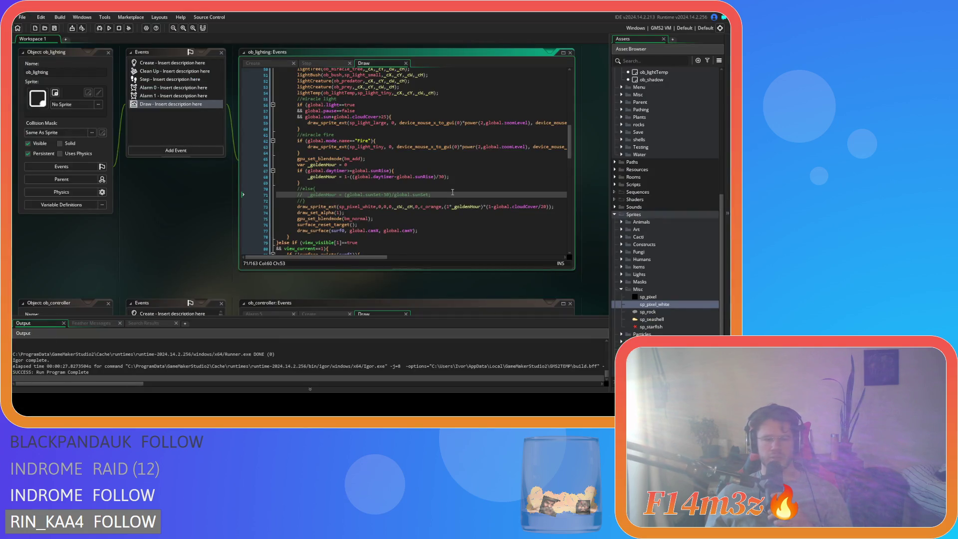
Step: Change the sunrise _goldenHour divisor from 30 to 10
left_click(441, 177)
left_click(395, 189)
left_click(474, 177)
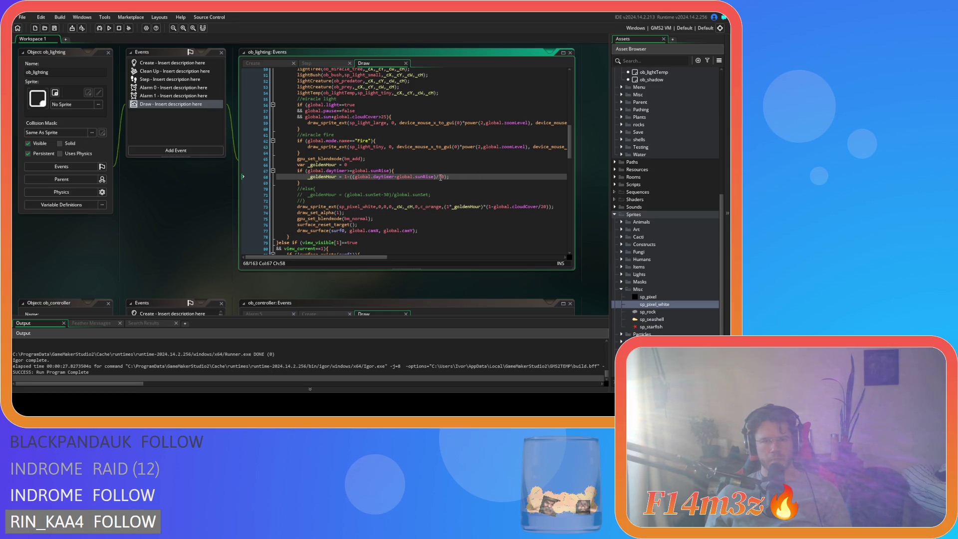
mouse_move(426, 203)
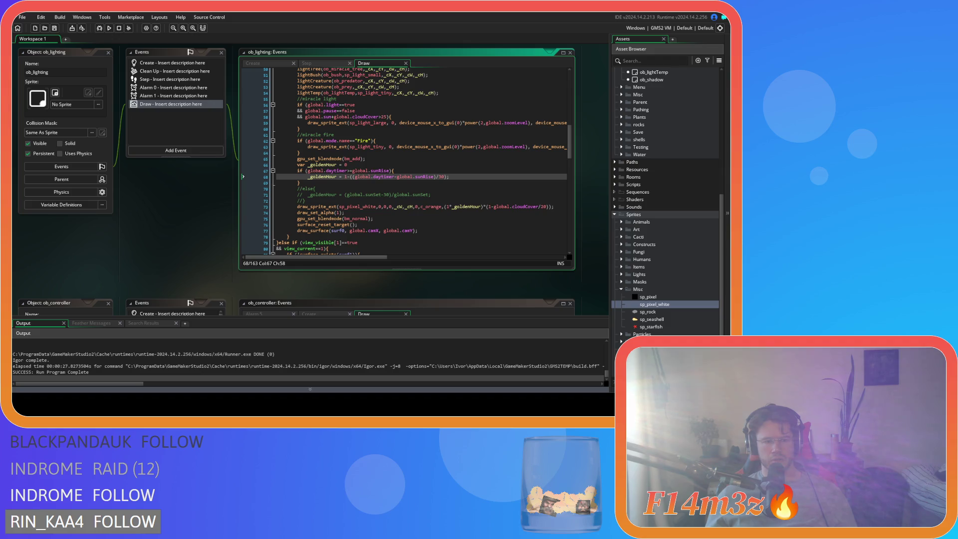
key("BackSpace")
type("1")
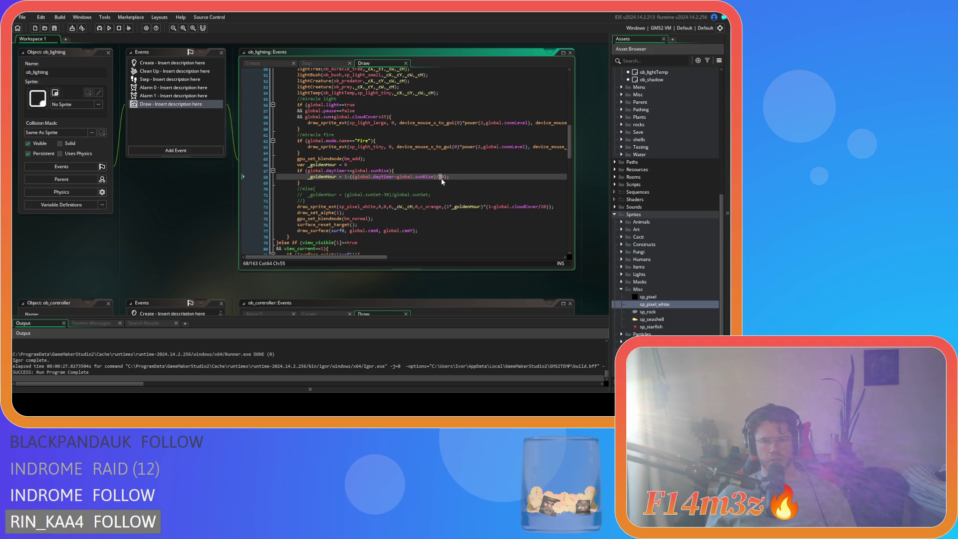
Step: Split the sunrise if condition onto a new line starting with &&
left_click(383, 171)
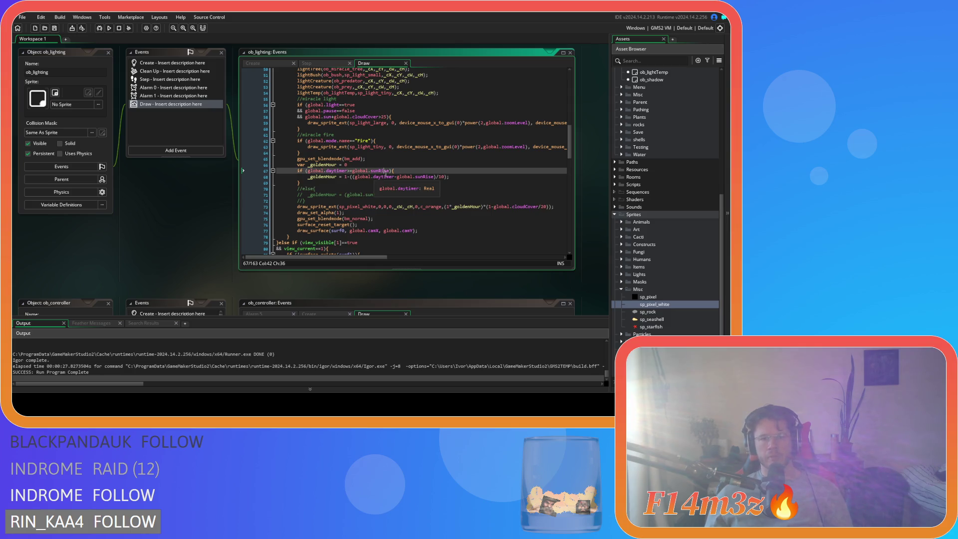
left_click(308, 171)
key("Return")
type("&&")
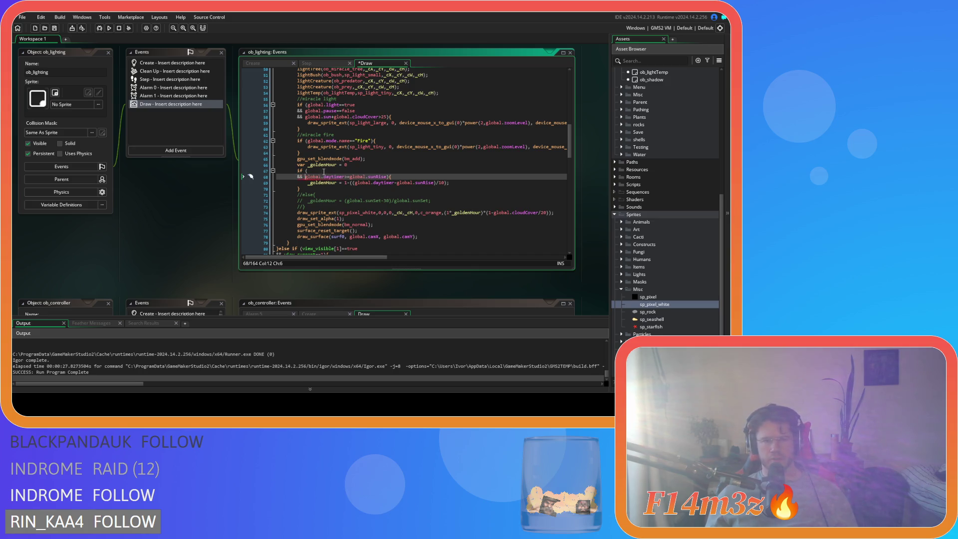
Step: Add global.daytimer<150 to the split condition, then cut it and rejoin the line
key("Up")
type("global.daytimer<")
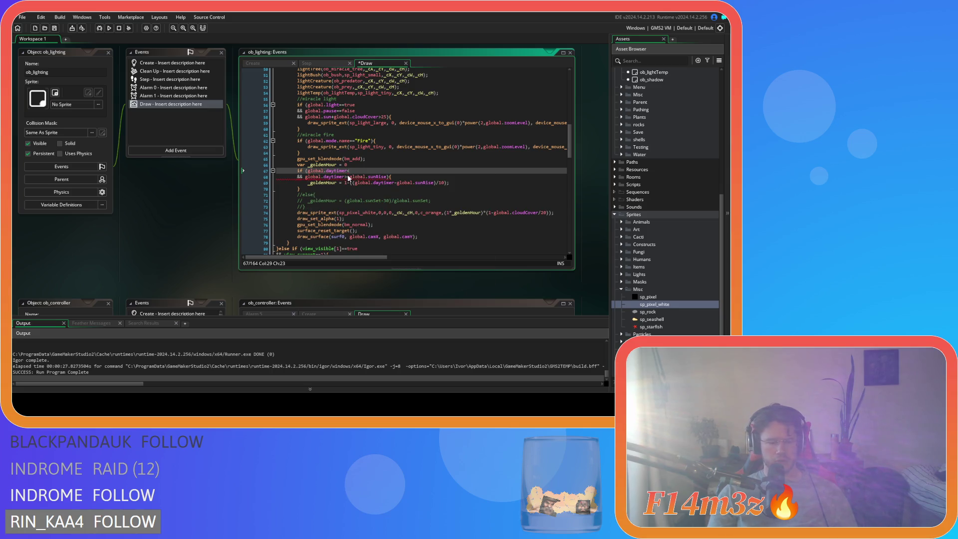
type("150")
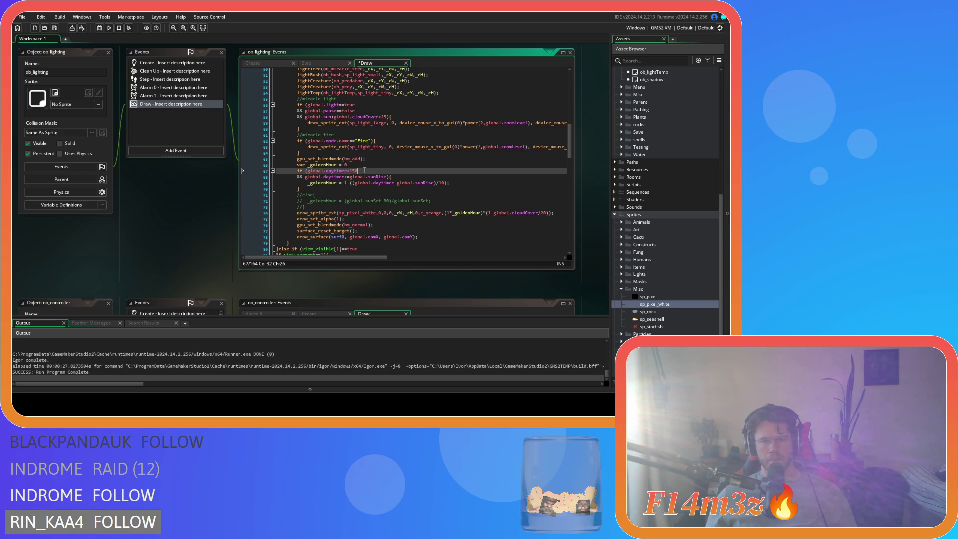
left_click_drag(363, 170, 311, 171)
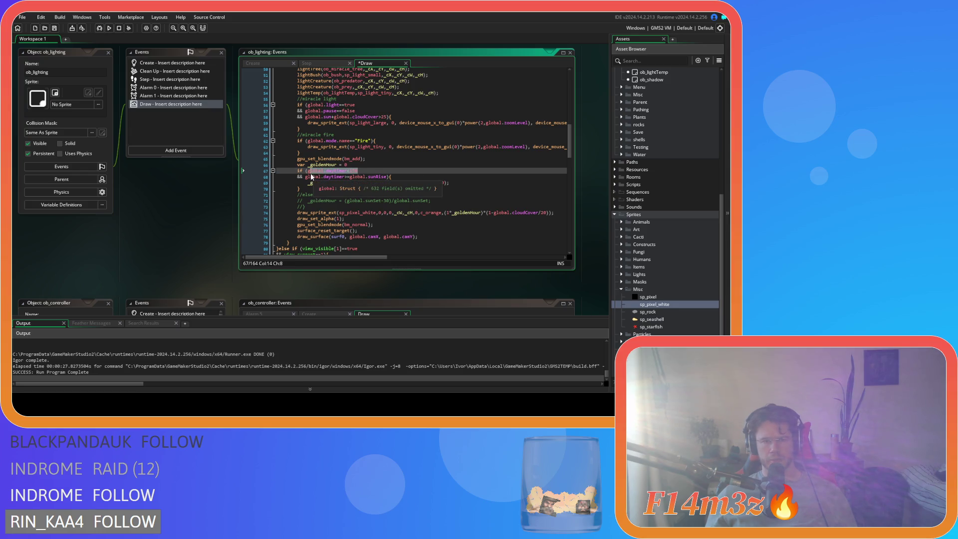
key("ctrl+x")
left_click(305, 177)
key("BackSpace")
key("BackSpace")
key("BackSpace")
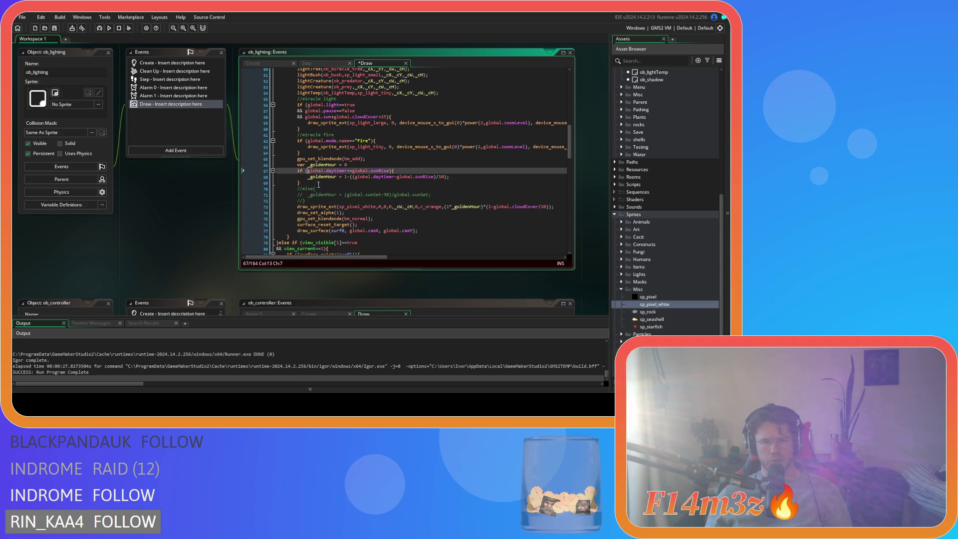
Step: Wrap the sunrise block in a new if (global.daytimer<150){ and indent it
left_click(364, 163)
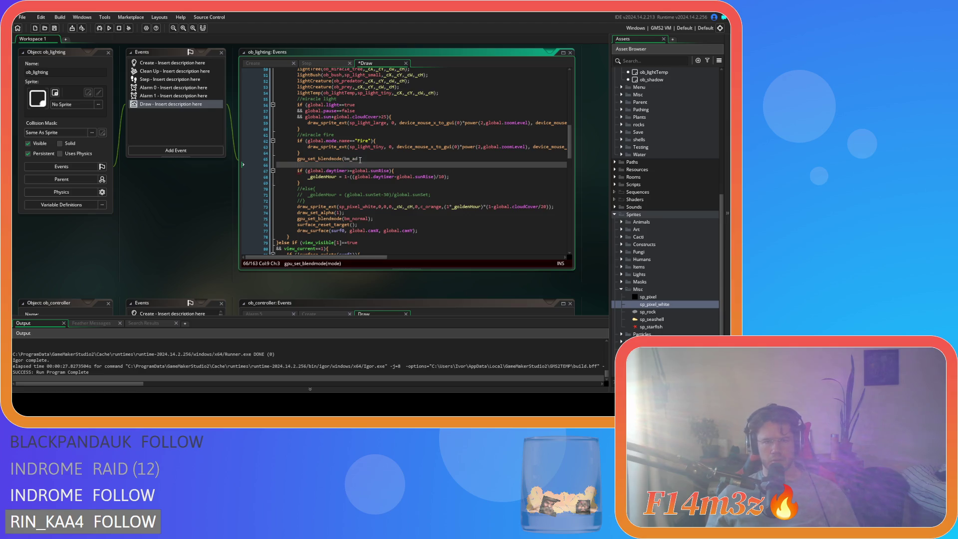
key("Return")
type("if ")
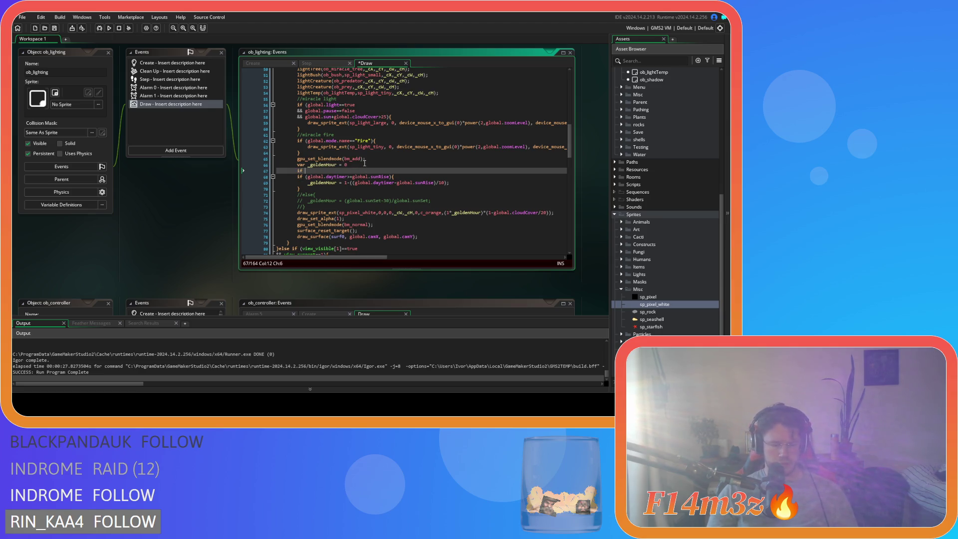
type("(global.daytimer<150)")
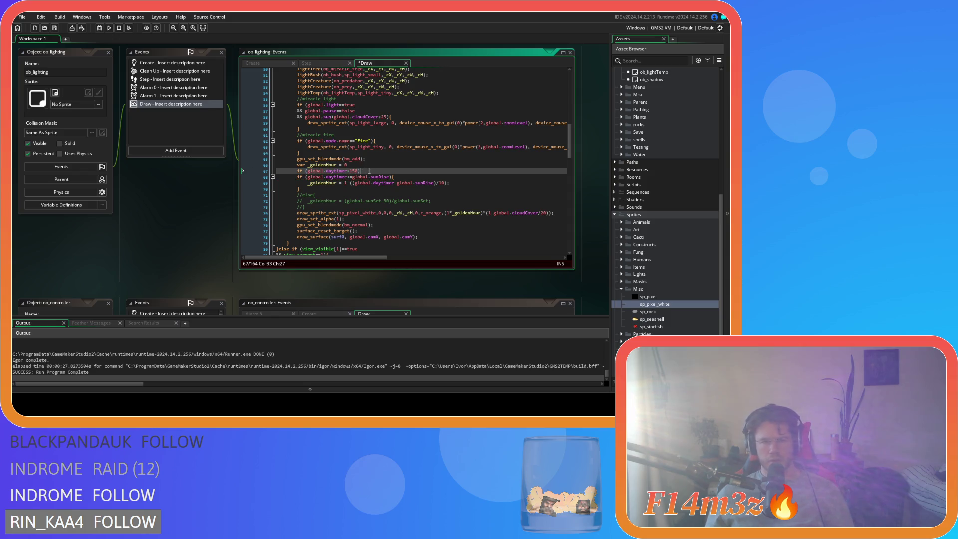
type("{")
mouse_move(277, 177)
left_mouse_down()
mouse_move(316, 189)
mouse_move(294, 198)
left_mouse_up()
key("Tab")
Step: Uncomment the old else block and paste a copy of the sunrise if into it
key("ctrl+shift+k")
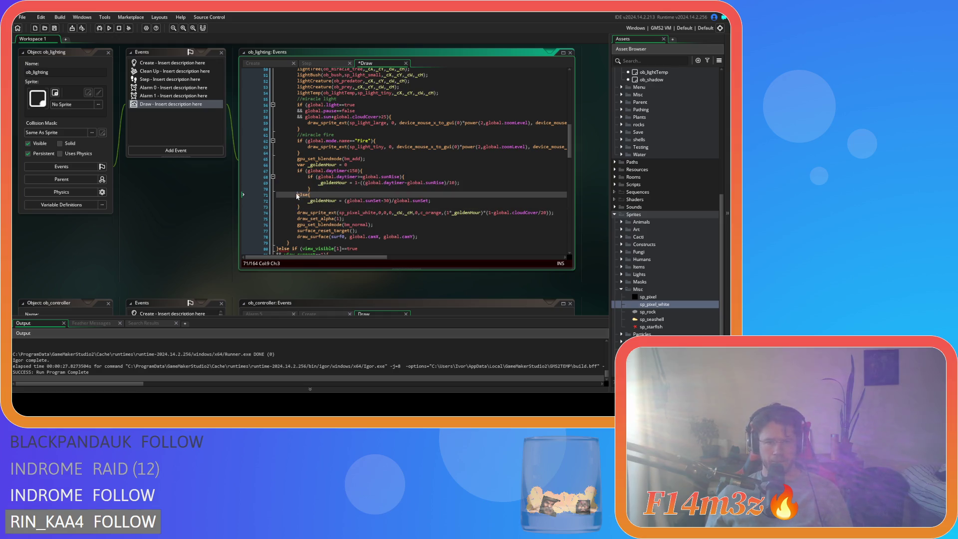
left_click_drag(310, 189, 308, 177)
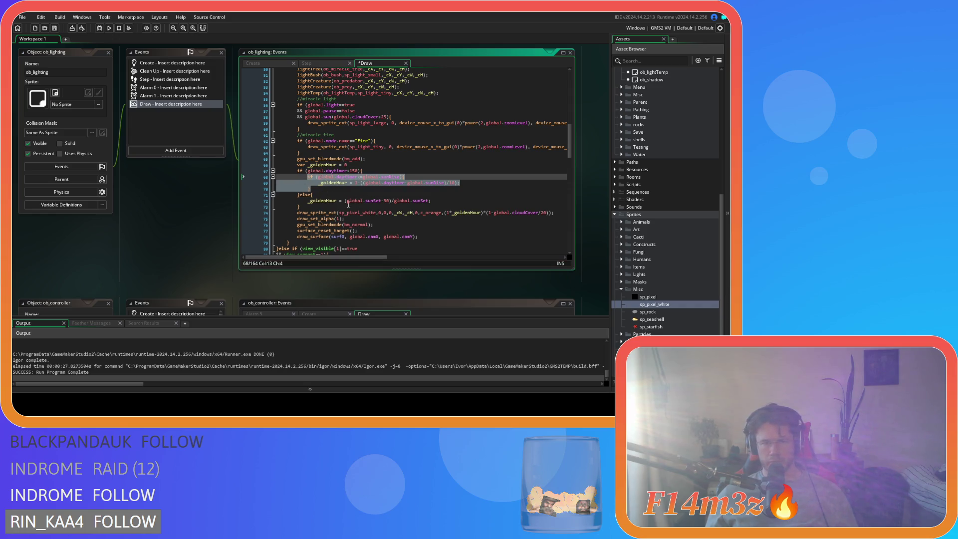
key("ctrl+c")
left_click_drag(441, 202, 308, 202)
key("ctrl+v")
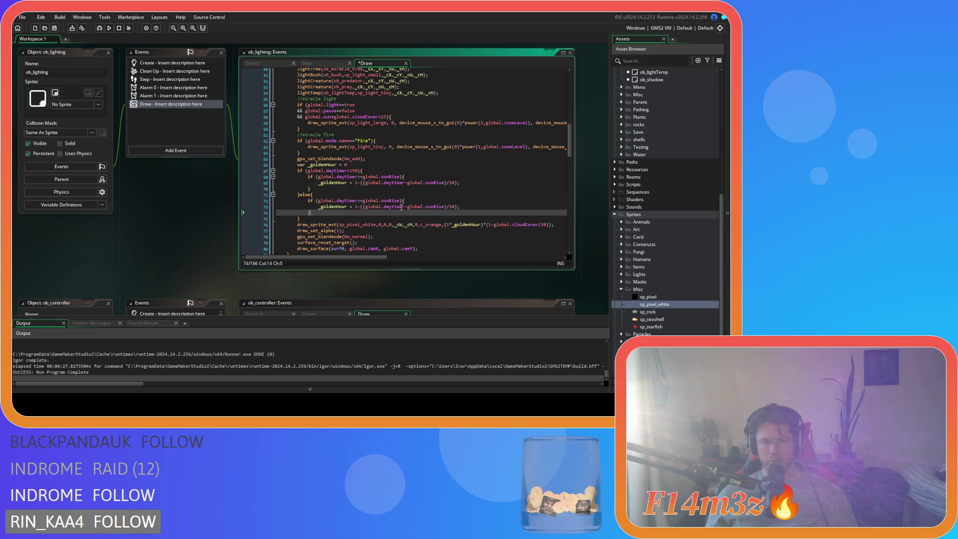
Step: Review the pasted formula and select daytimer>=global.sunRise in the sunrise check
left_click(405, 205)
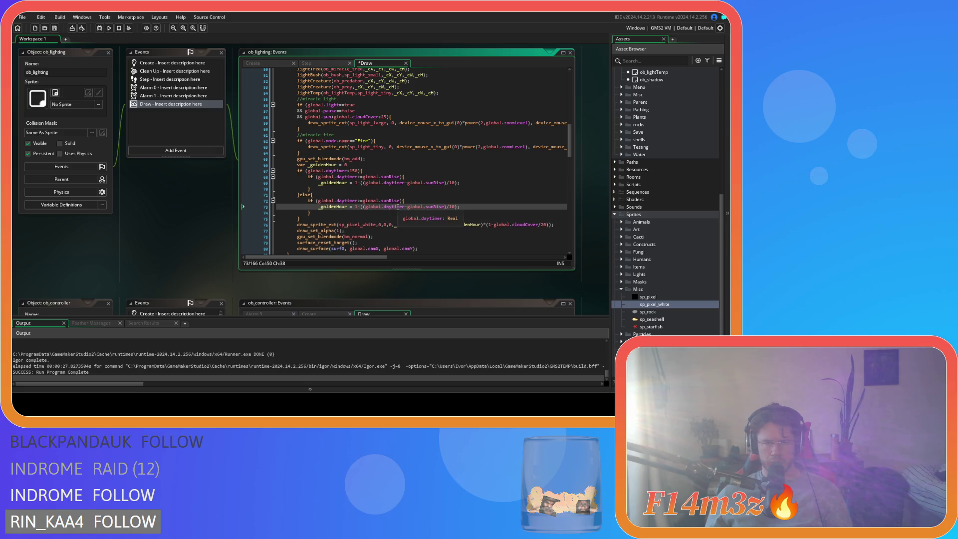
left_click(339, 206)
left_click(405, 206)
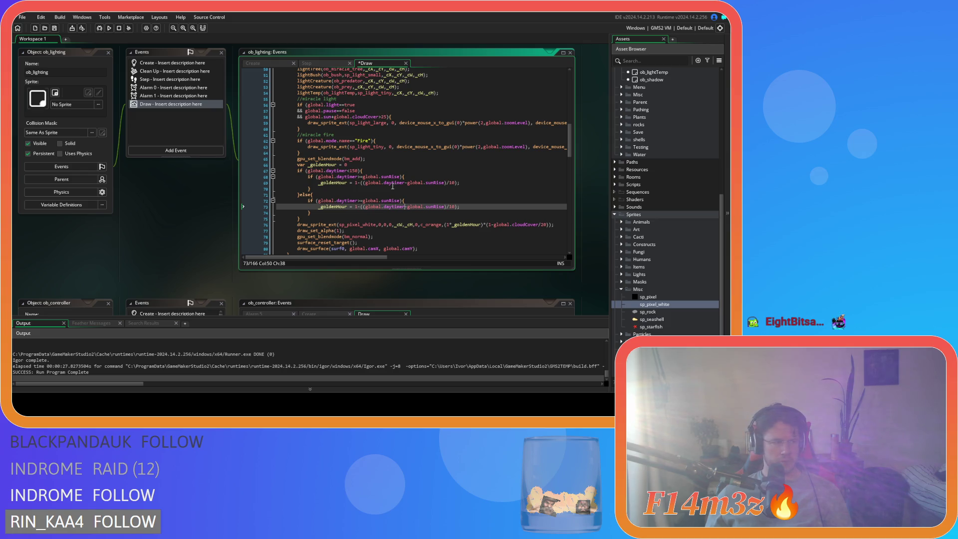
left_click(329, 184)
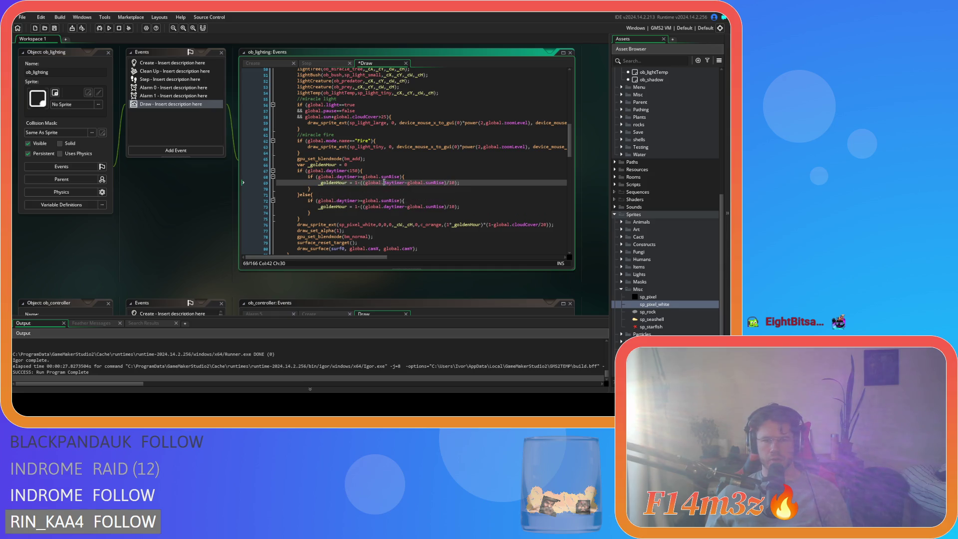
left_click(353, 182)
left_click_drag(330, 177, 390, 177)
left_click_drag(331, 176, 401, 177)
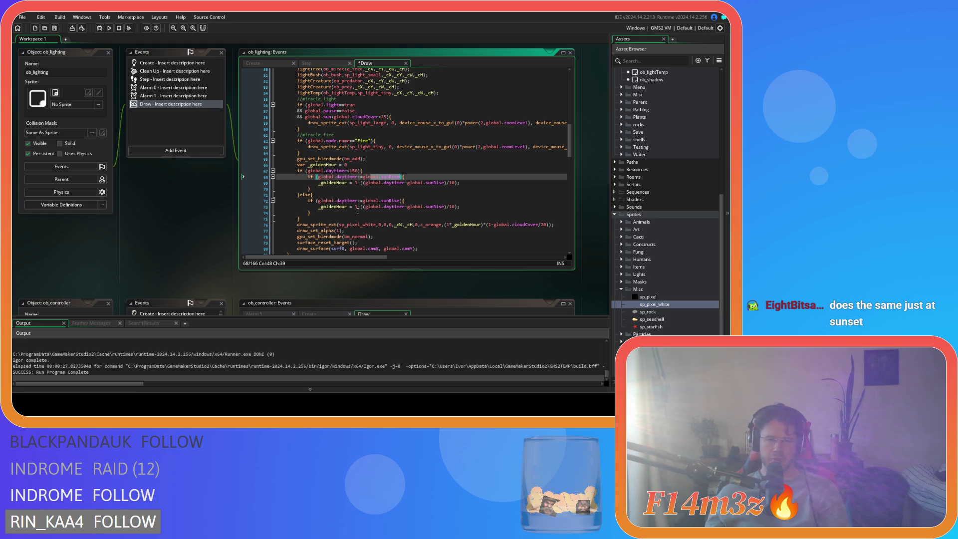
left_click(442, 199)
Step: Save the Draw code and change the sunrise check's >= operator to <
key("Up")
key("Up")
key("Up")
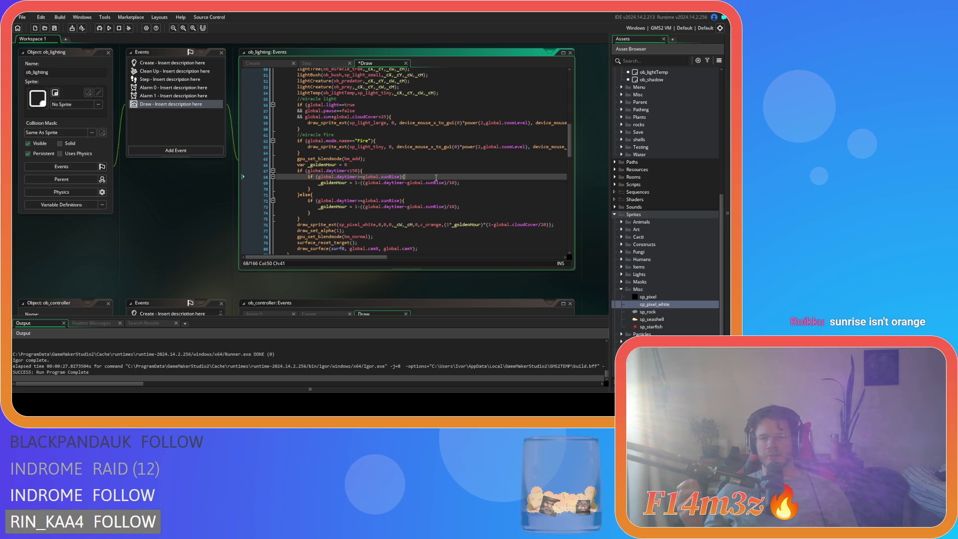
key("ctrl+s")
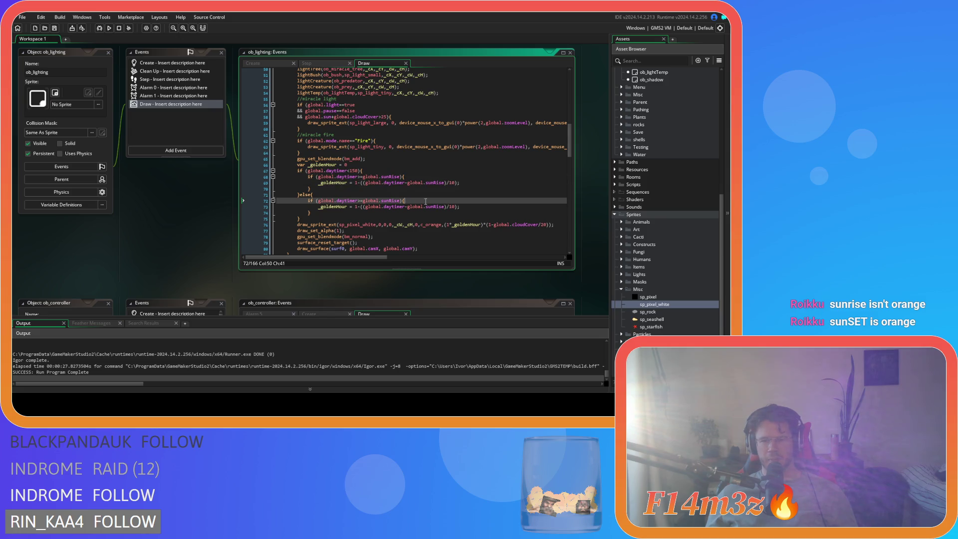
left_click(409, 194)
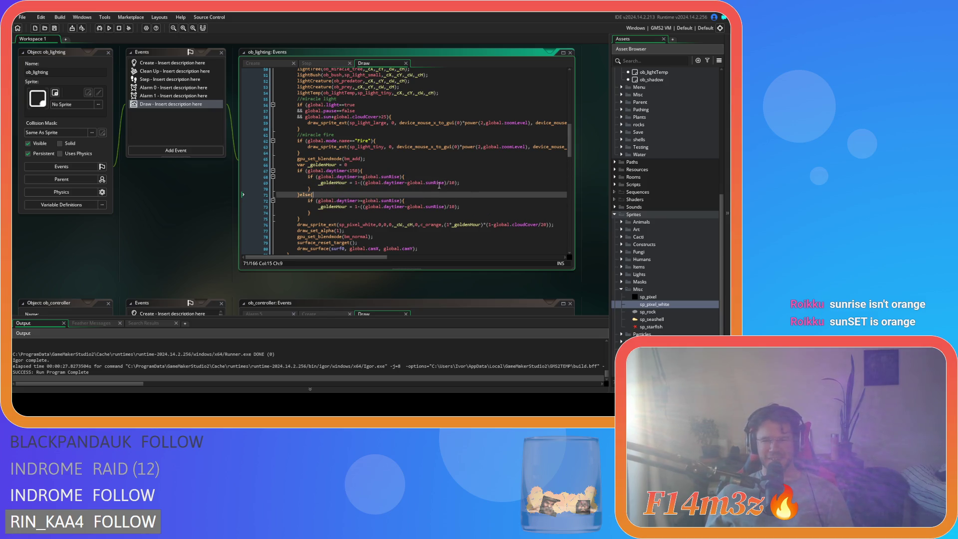
key("Up")
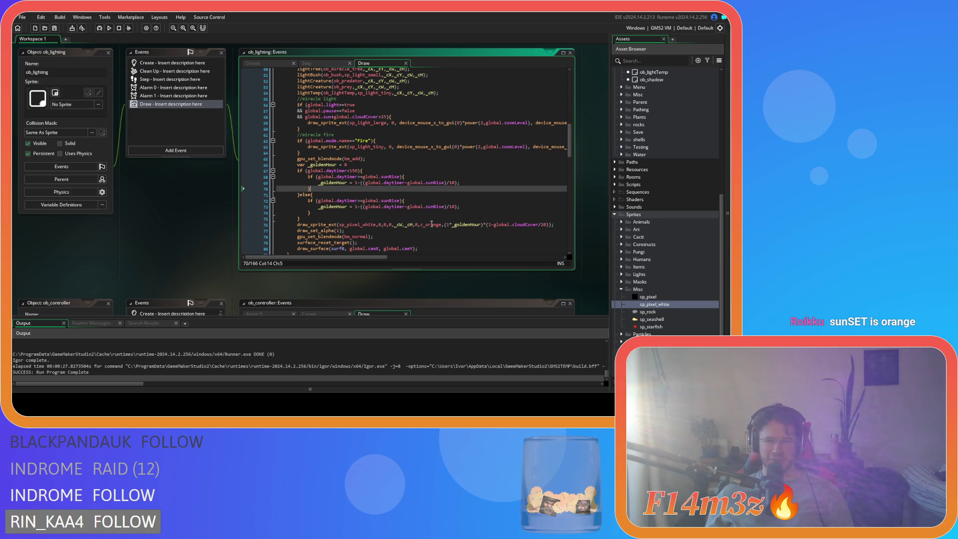
left_click(433, 178)
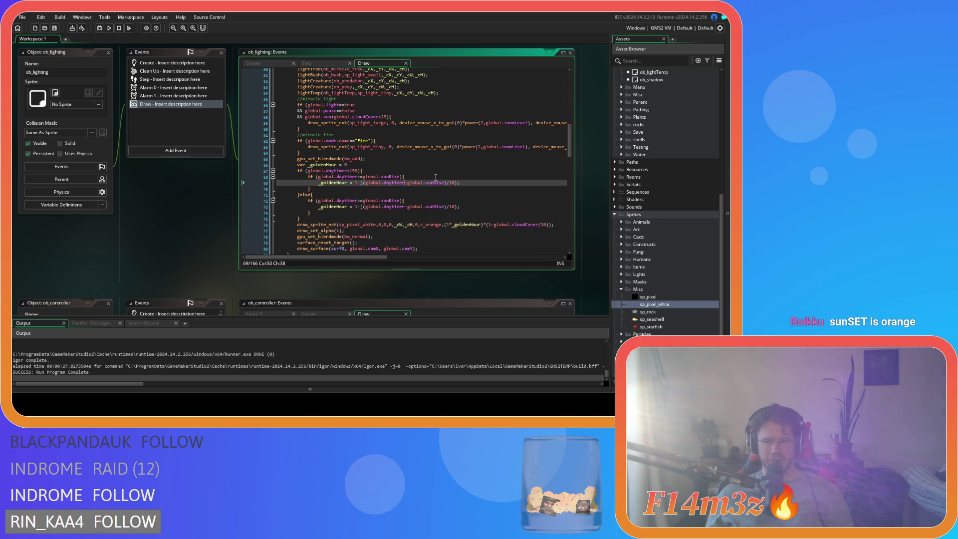
key("Down")
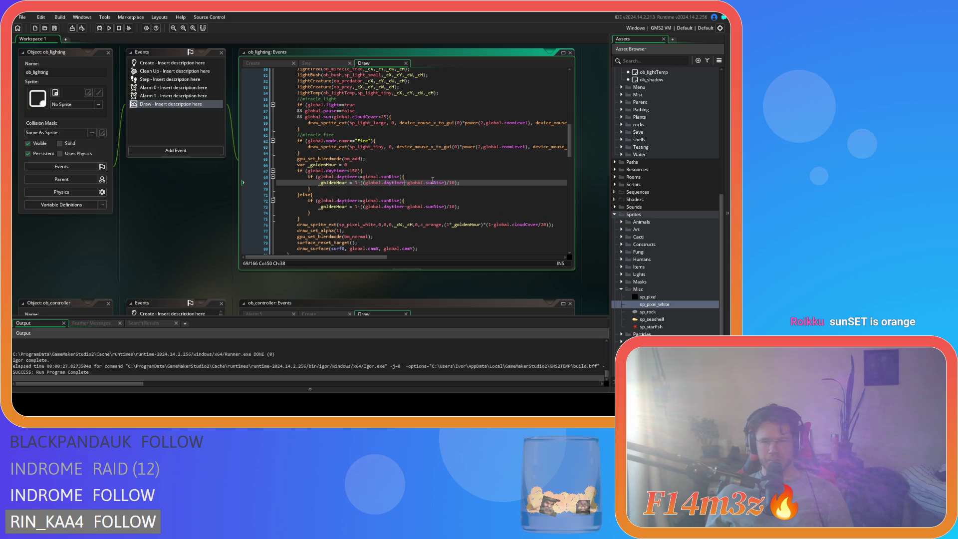
left_click(393, 201)
key("Up")
key("Up")
key("Up")
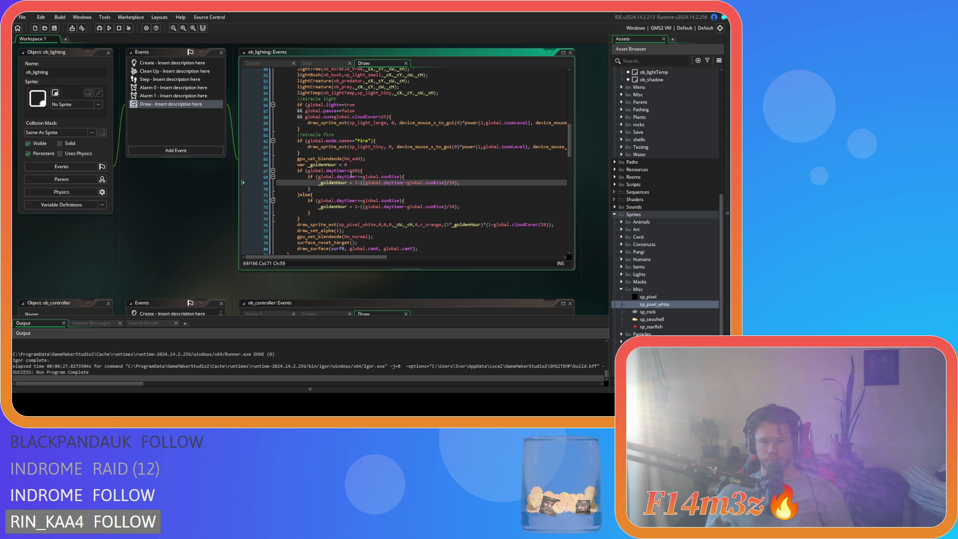
left_click(357, 177)
key("Delete")
key("Delete")
type("<")
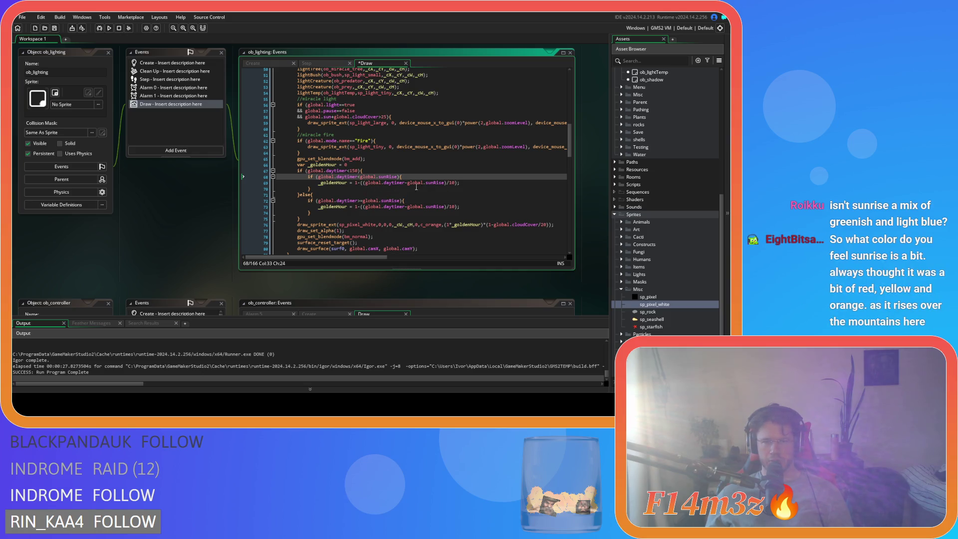
Step: Add an else branch after the sunrise check holding the pasted _goldenHour formula
left_click_drag(318, 183, 462, 186)
left_click(333, 189)
type("else{")
key("Return")
key("Return")
type("}")
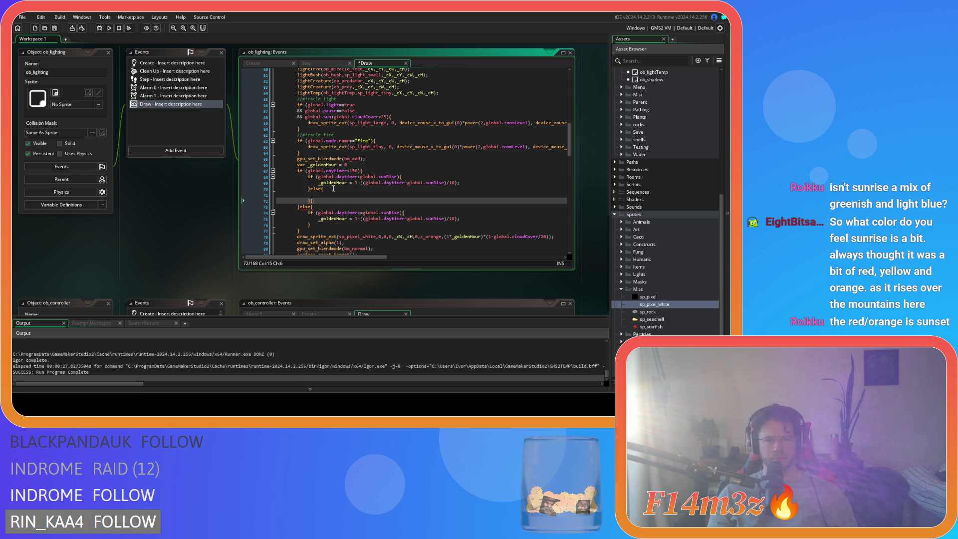
key("Up")
key("ctrl+v")
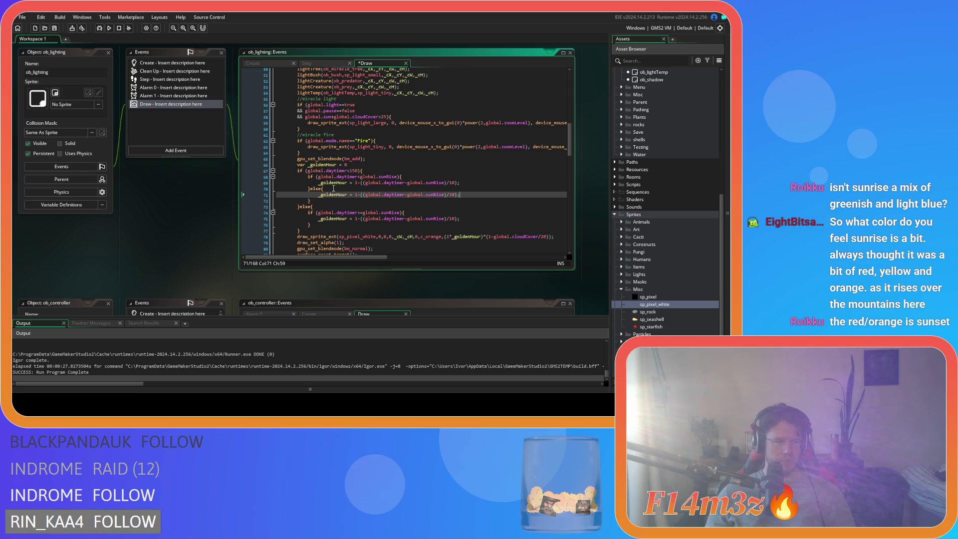
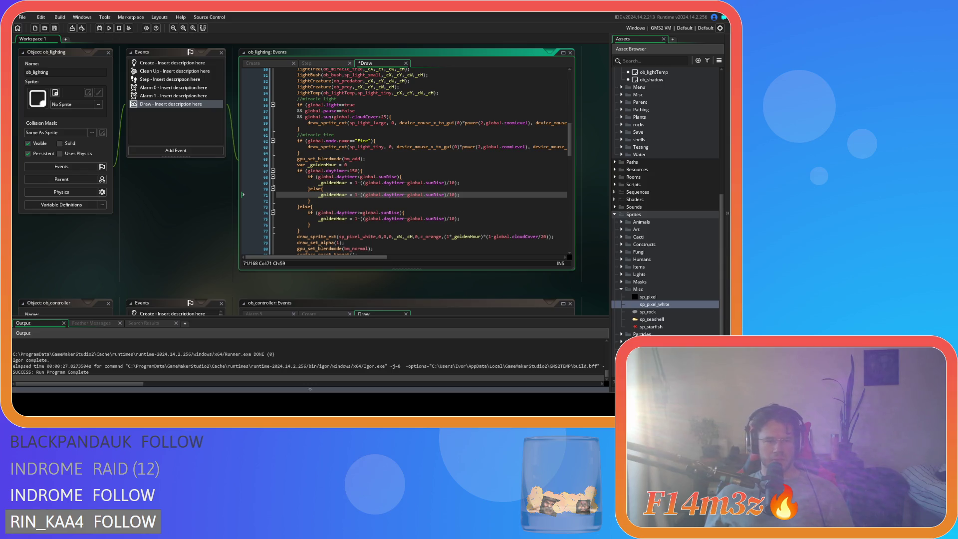
Step: Save the Draw event and review the sunrise goldenHour formula on lines 67–69
key("ctrl+s")
left_click(424, 183)
left_click(379, 225)
left_click(342, 177)
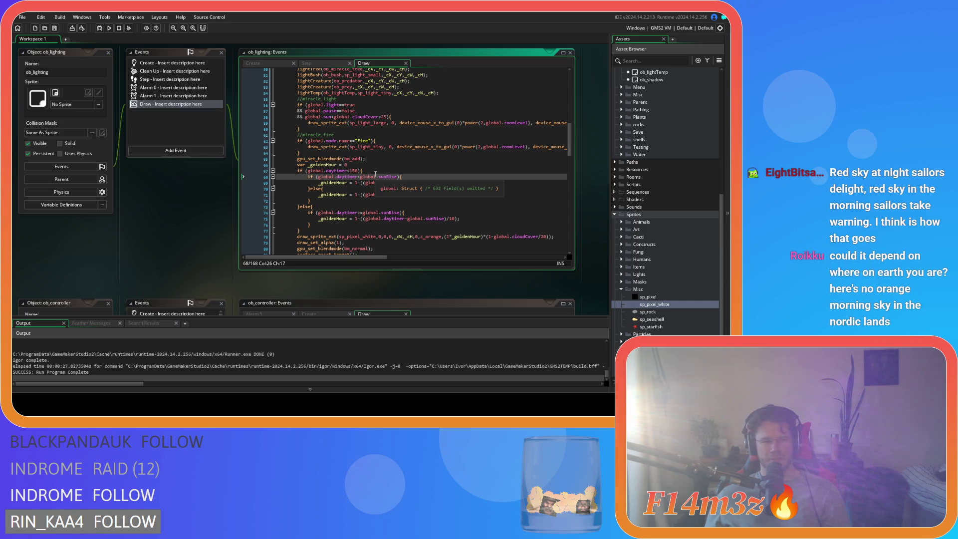
left_click(382, 182)
key("Up")
key("Up")
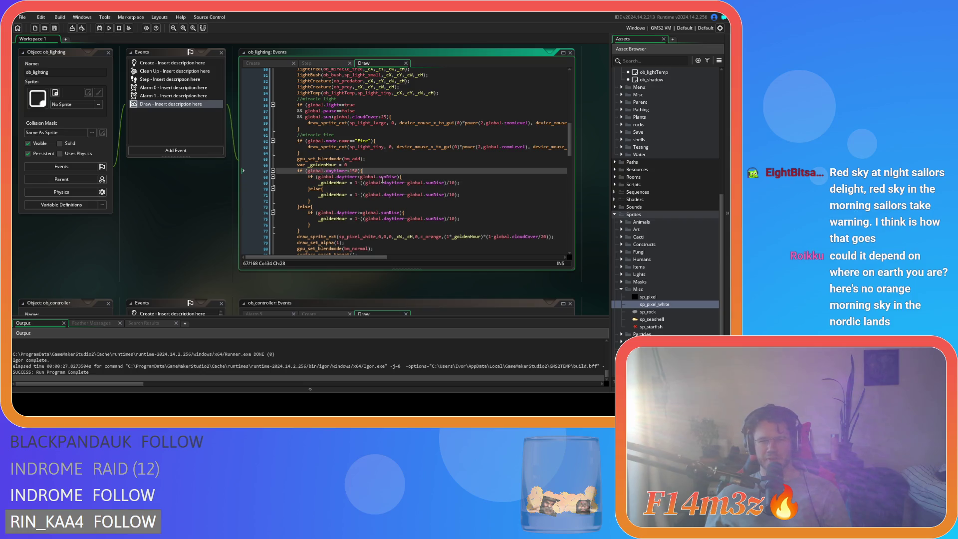
key("Down")
key("Down")
key("Down")
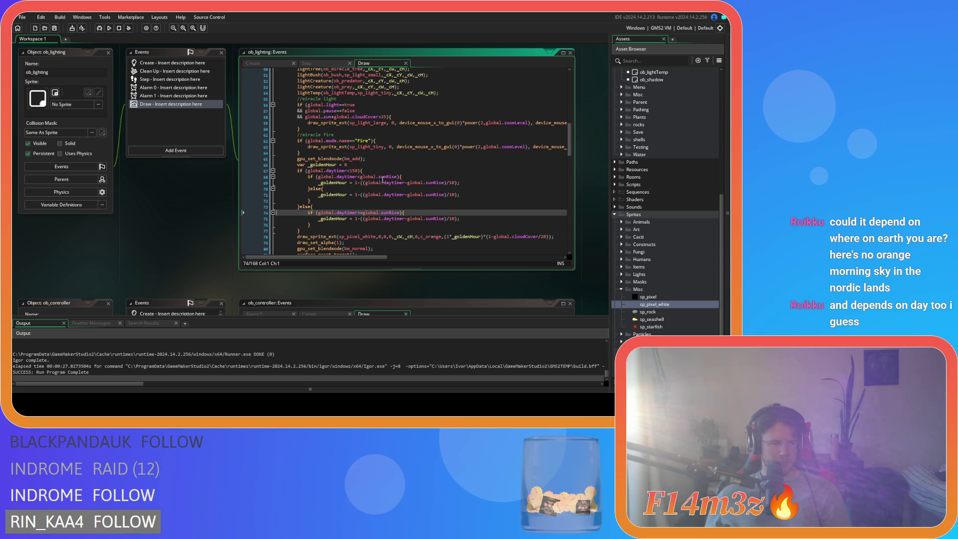
key("Up")
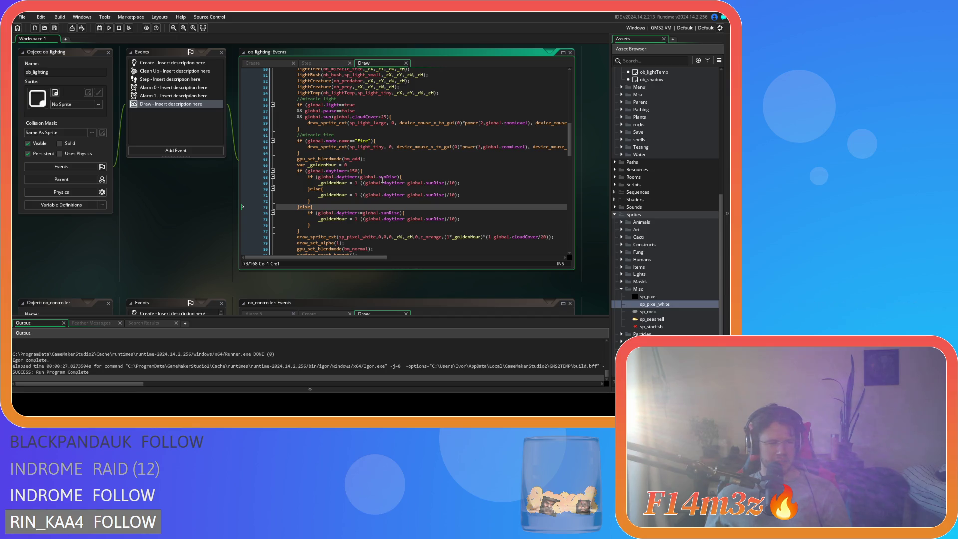
Step: Inspect the sunRise comparison on line 68 and the else-branch formula on line 71
left_click(398, 176)
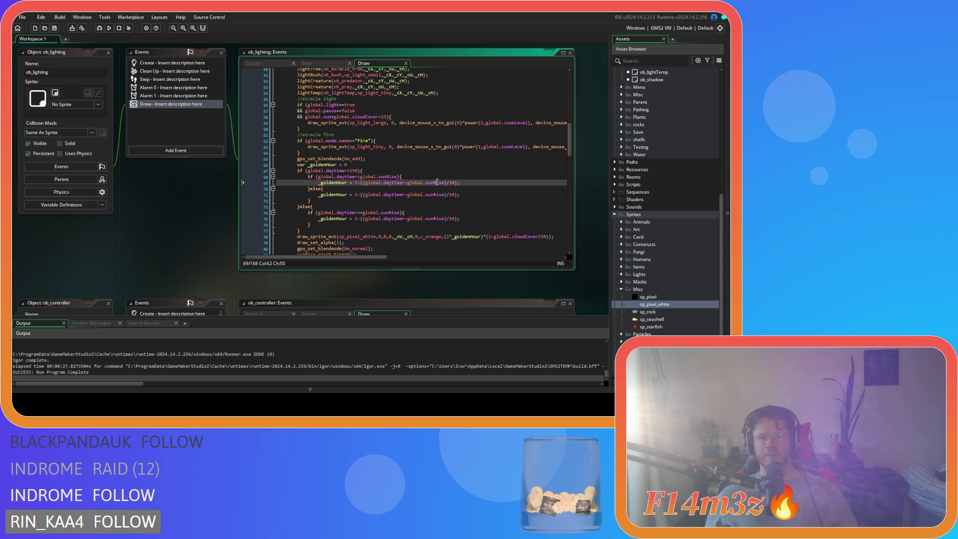
left_click(414, 177)
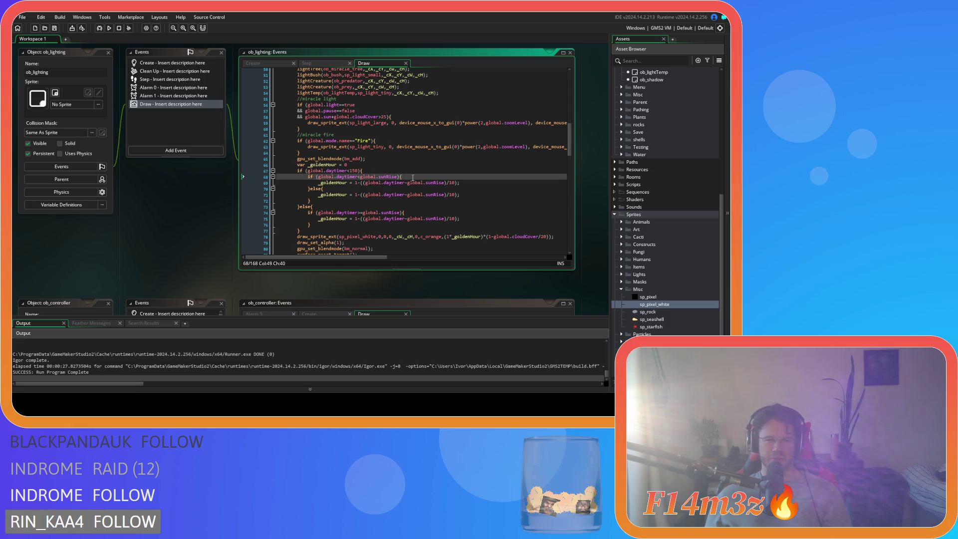
left_click(399, 194)
key("Up")
key("Up")
key("Up")
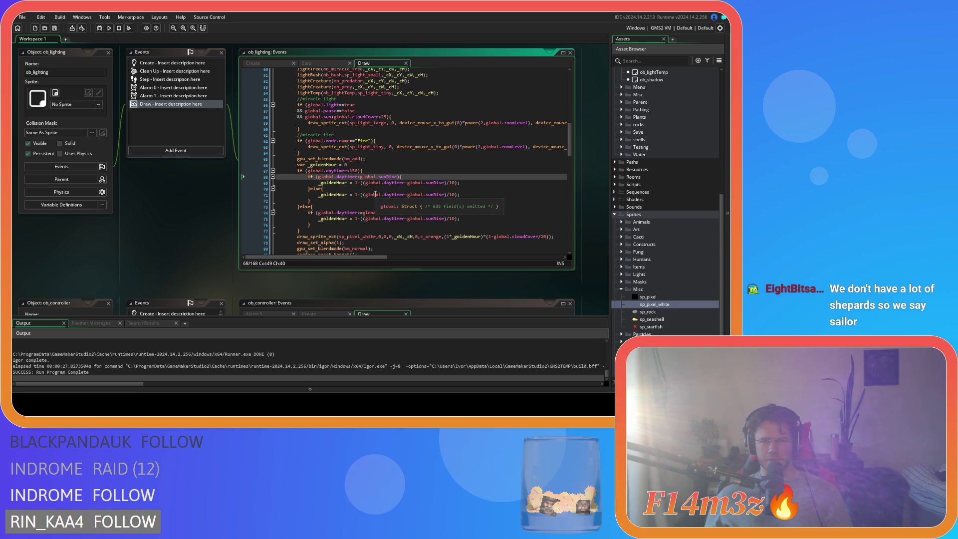
left_click(367, 177)
left_click_drag(367, 177, 397, 177)
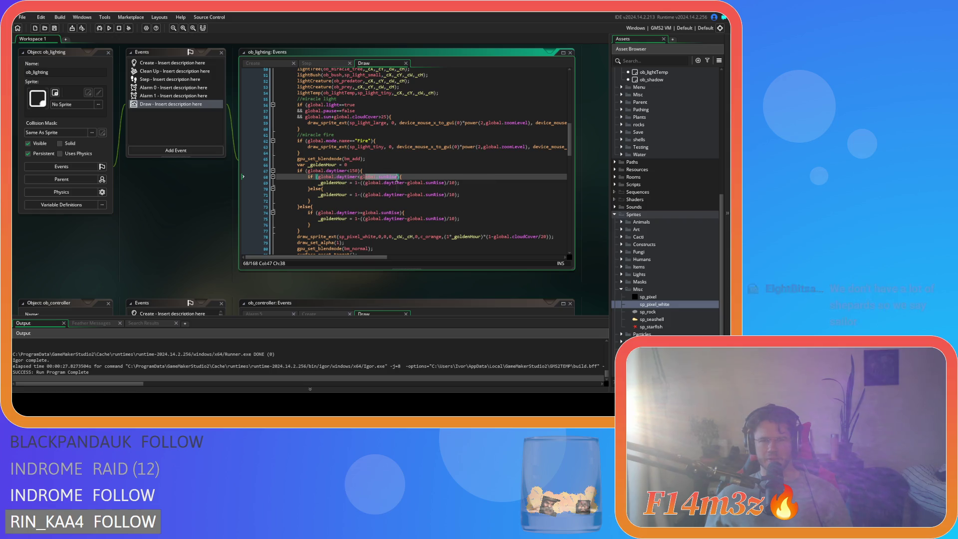
left_click(408, 195)
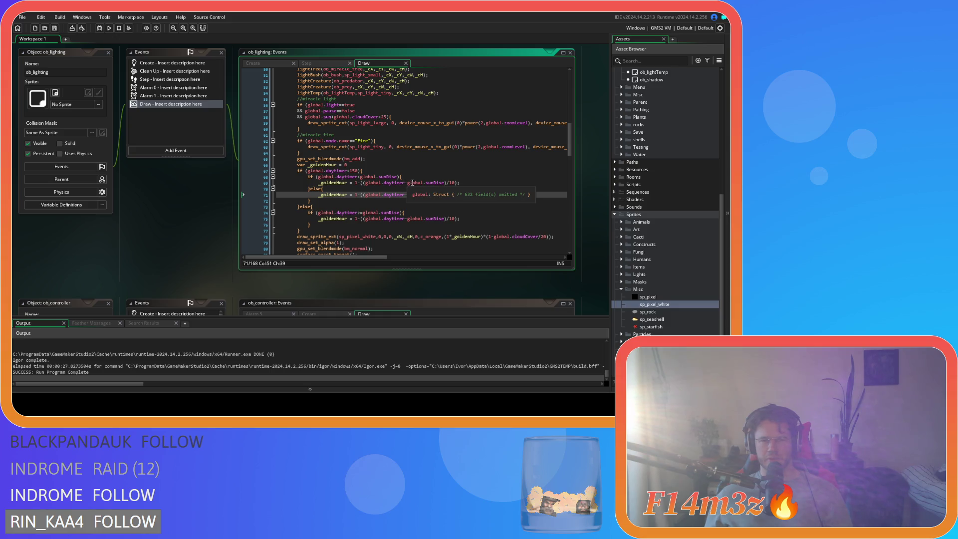
left_click(445, 182)
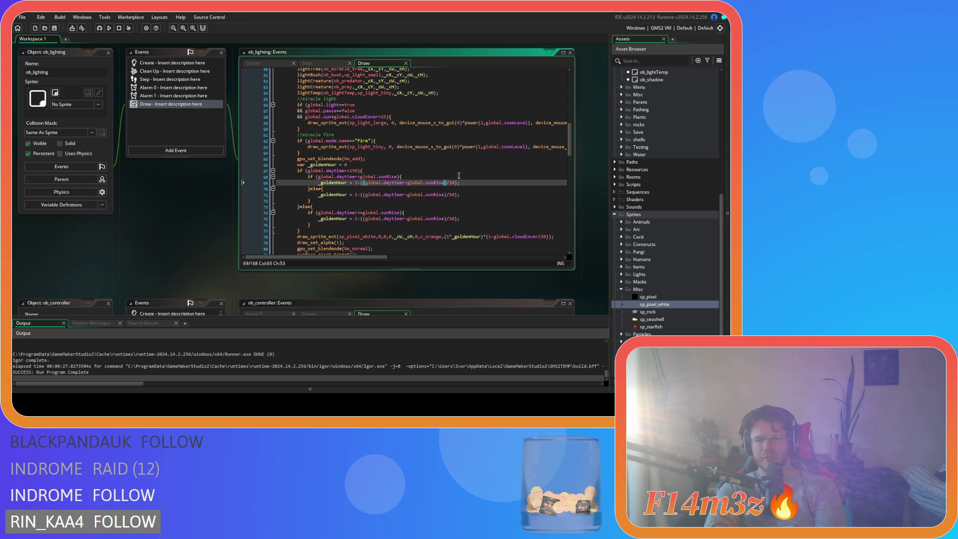
Step: Insert a new empty line directly below the sunrise comparison on line 68
left_click(428, 174)
left_click(426, 176)
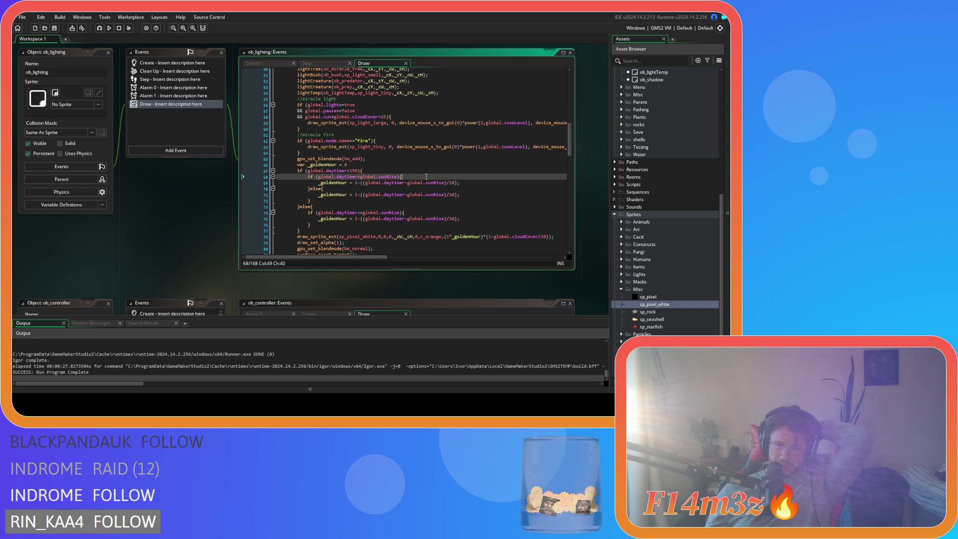
key("Return")
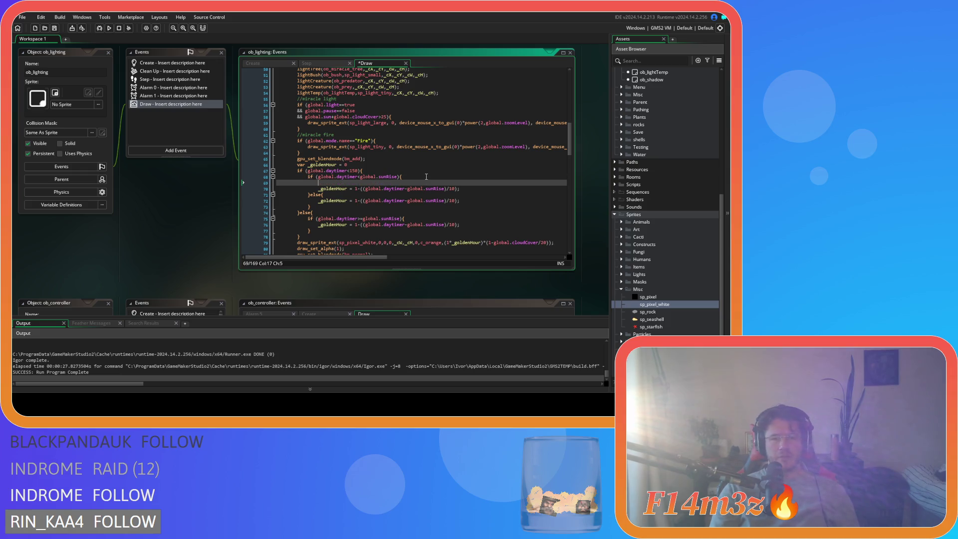
Step: Type 'if (global.' on the new line 69, leaving an unfinished if (global.) check
type("if (")
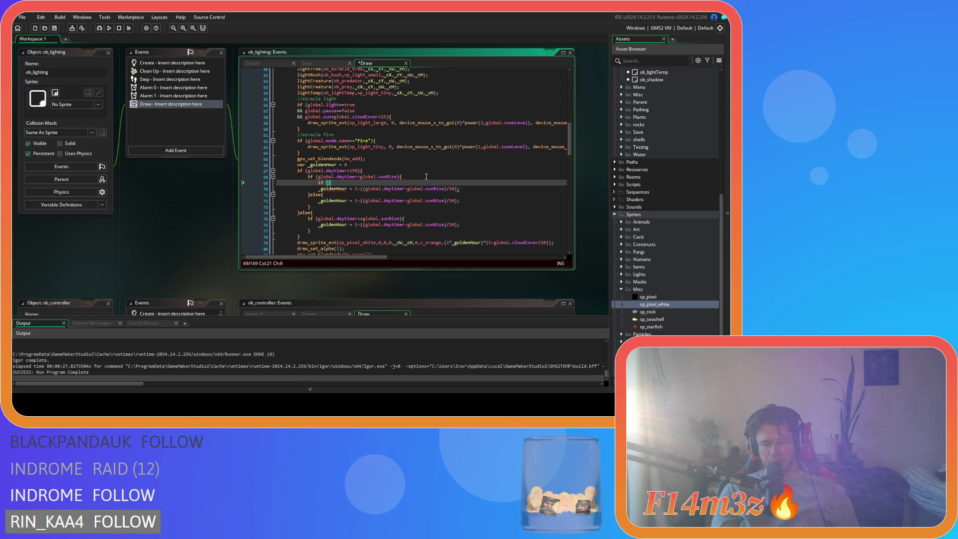
type("global.")
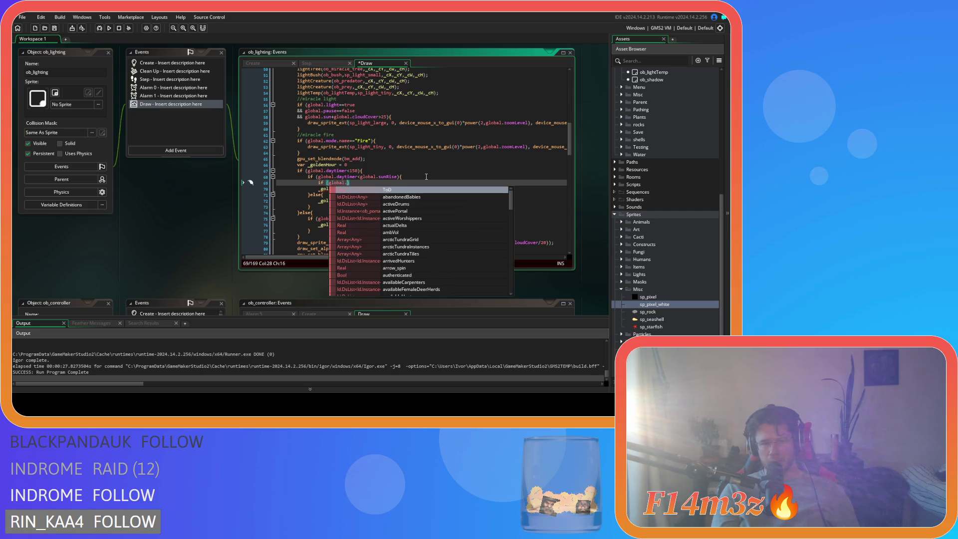
left_click(426, 176)
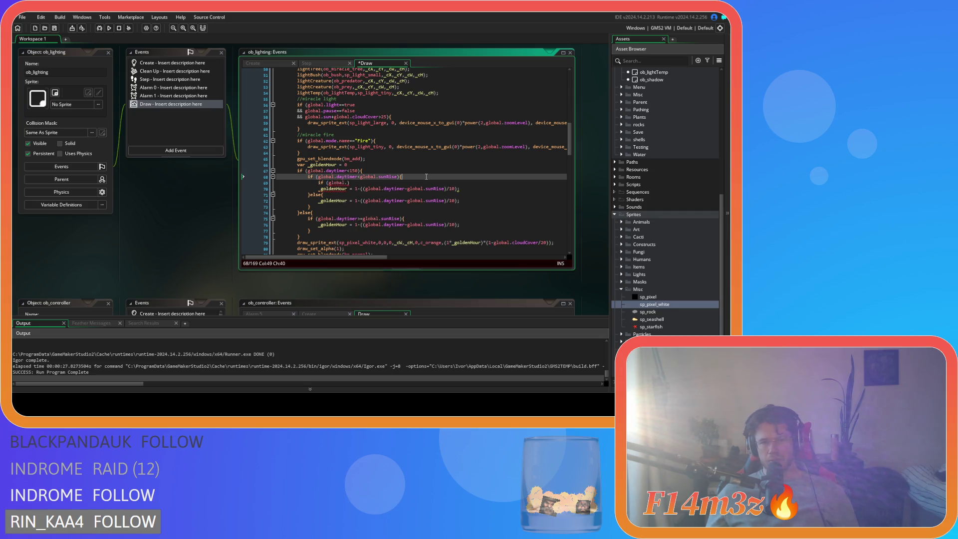
left_click(350, 183)
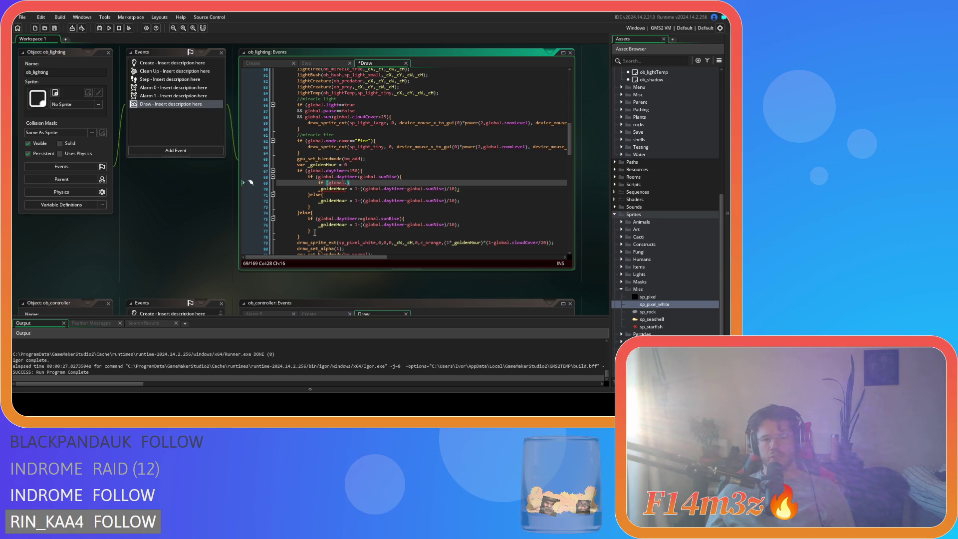
left_click(371, 183)
key("Up")
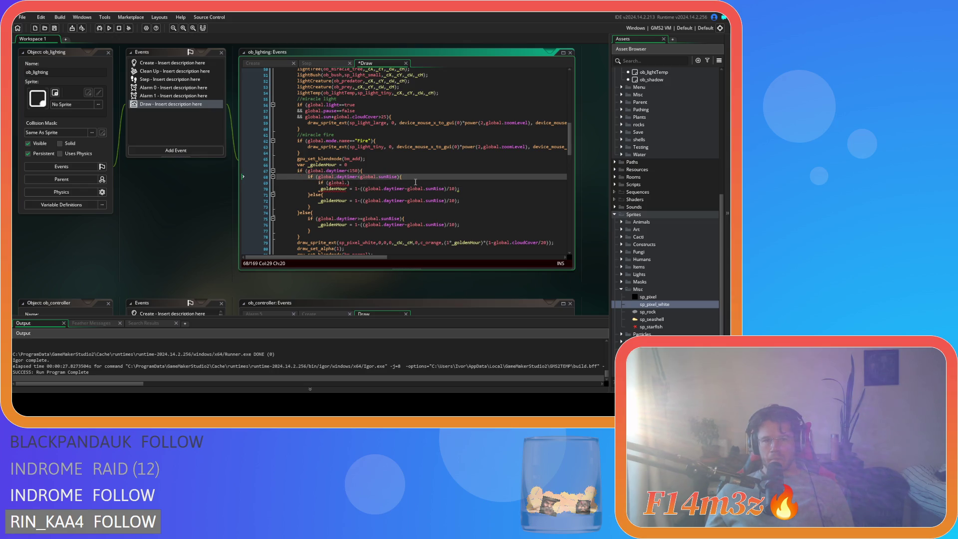
left_click(411, 175)
left_click_drag(308, 224, 351, 231)
scroll(350, 219, "down", 1)
Step: Review the sunset comparison and else-branch lines, then return to the new condition
left_click(365, 204)
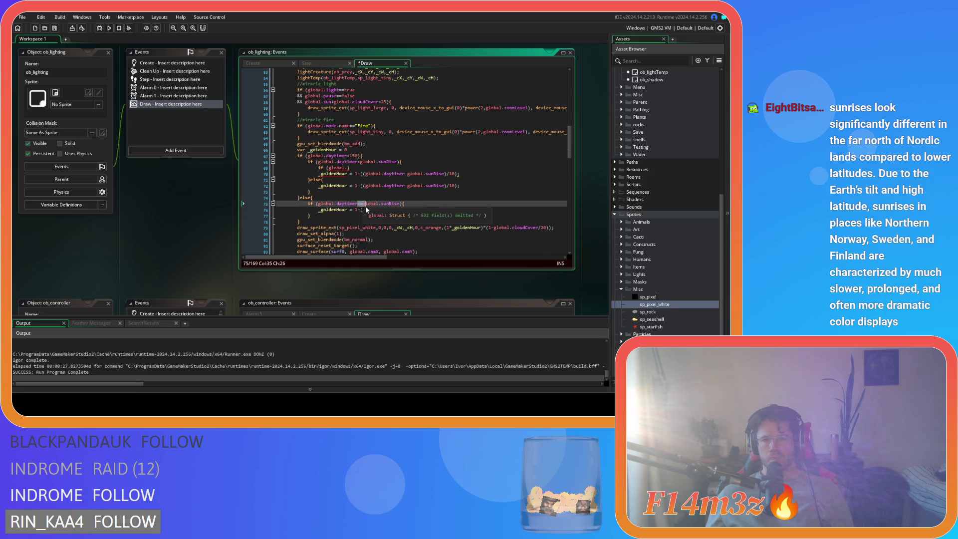
left_click_drag(365, 208, 369, 215)
left_click(352, 185)
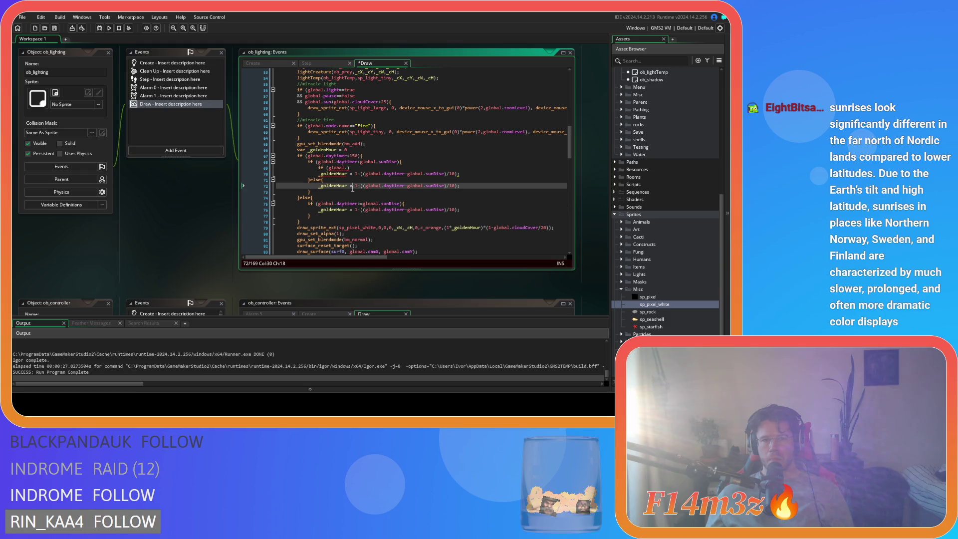
left_click(308, 179)
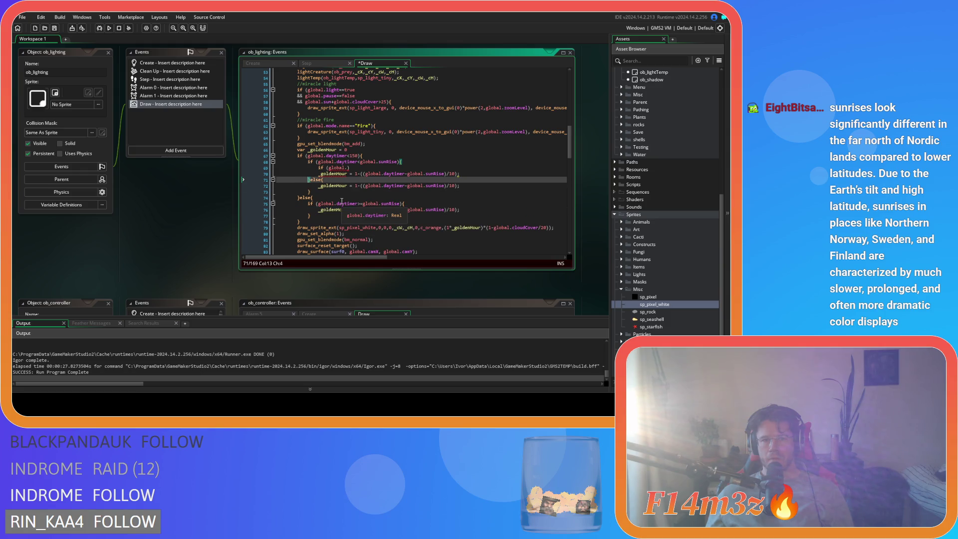
left_click(369, 156)
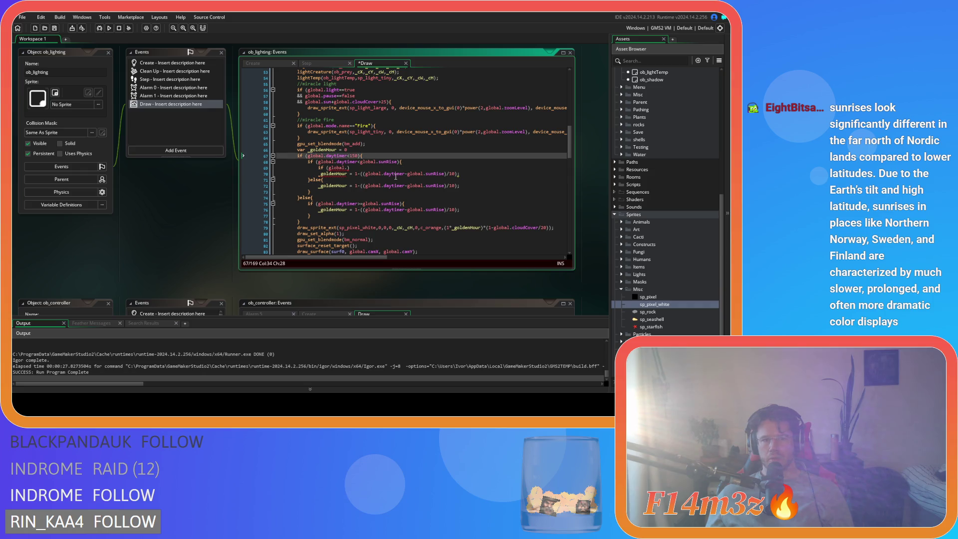
left_click(407, 161)
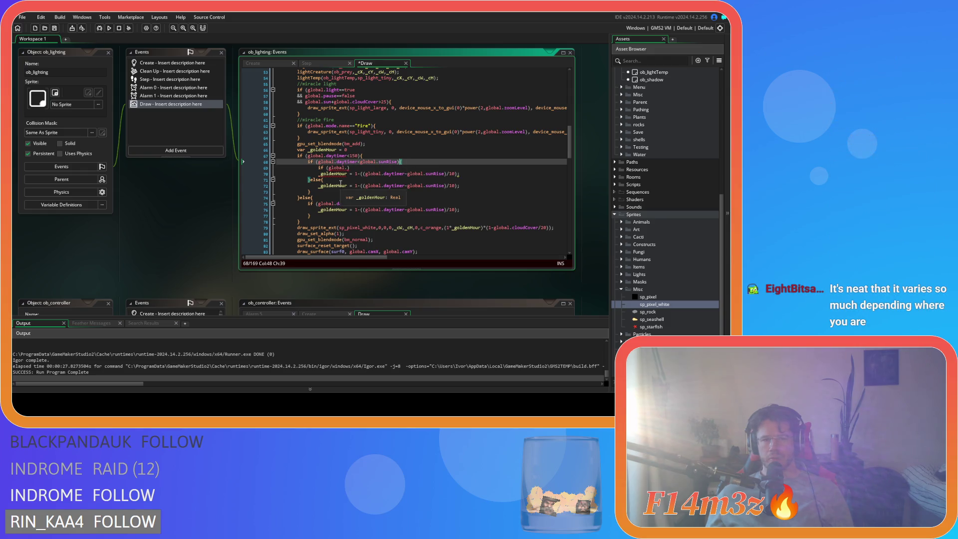
left_click(348, 168)
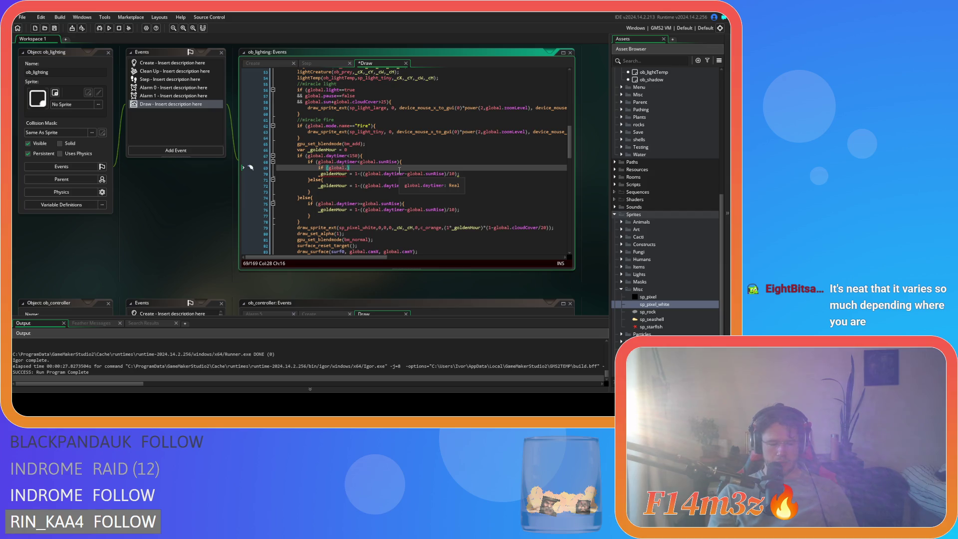
Step: Complete the condition as if (global.daytimer>=global.sunRise-10) and save the code
type("day")
type("timer")
type(">=")
type("global.sun")
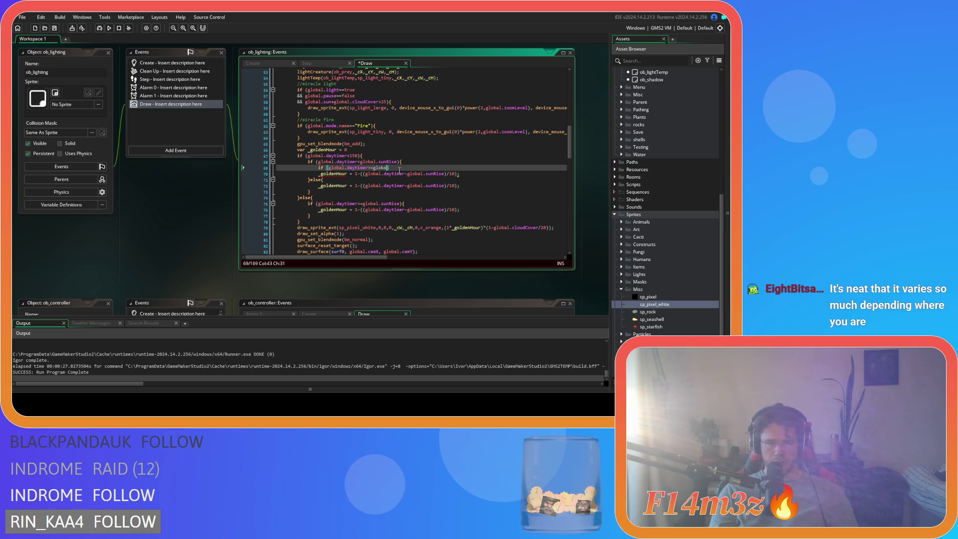
key("Down")
key("Return")
type("-")
type("10")
key("ctrl+s")
left_click(344, 174)
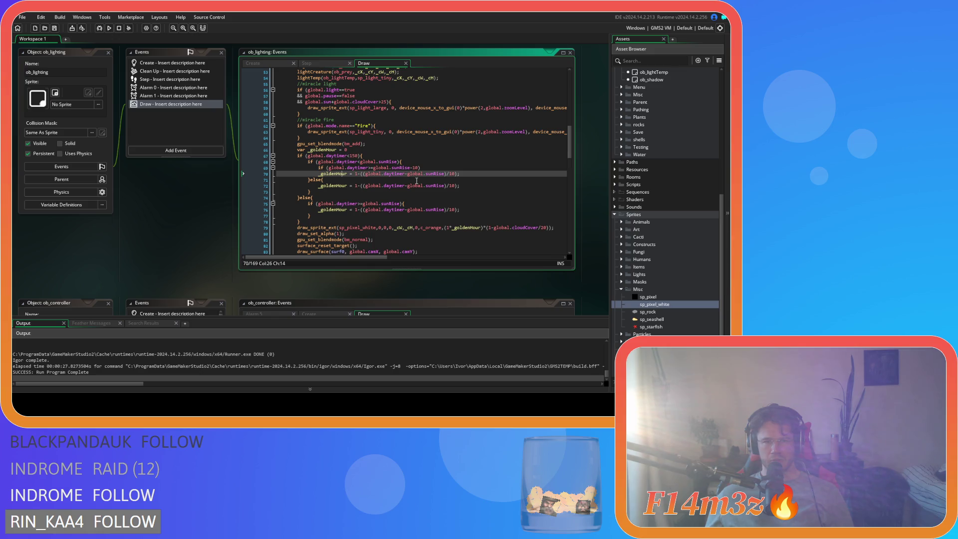
left_click(408, 174)
Step: Change the formula's subtraction to (global.sunRise-10) and save
type("(")
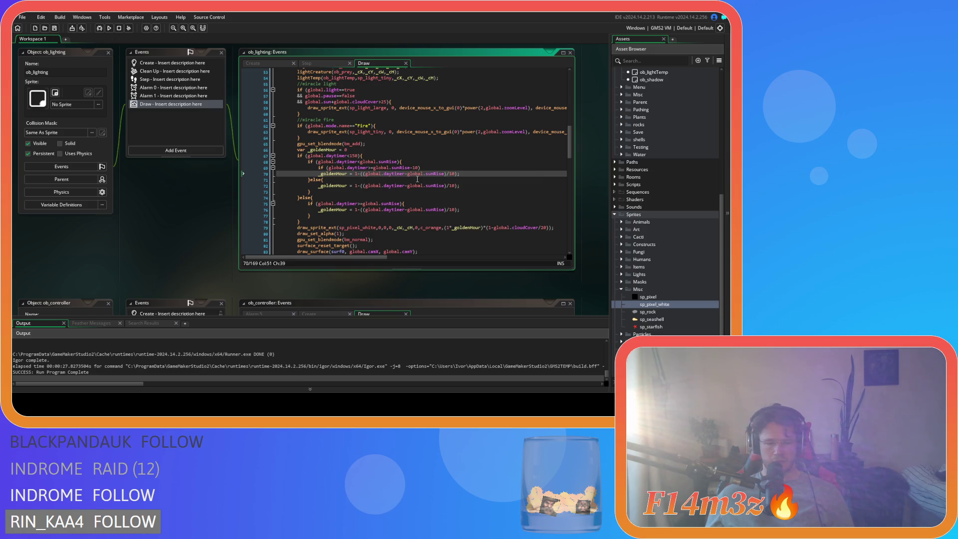
left_click(447, 174)
type("-10")
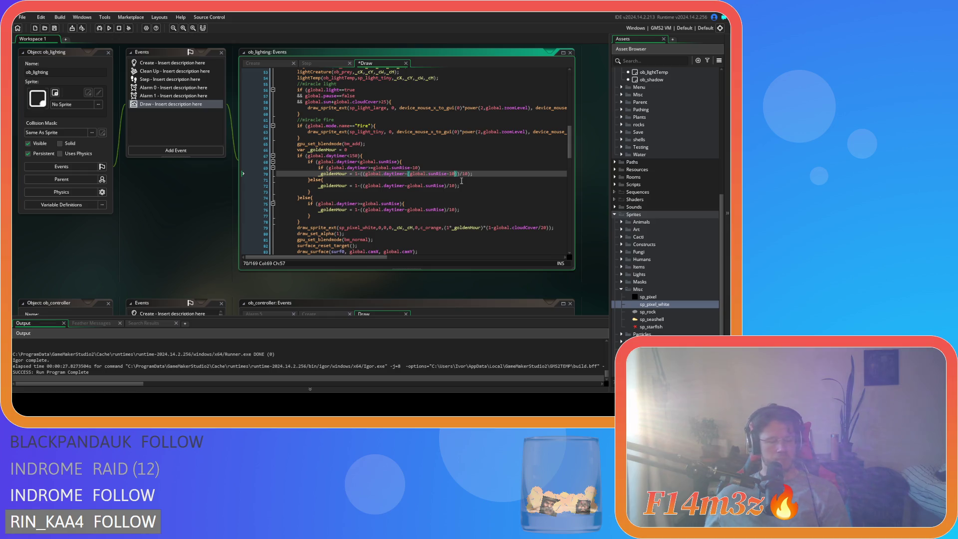
left_click(446, 186)
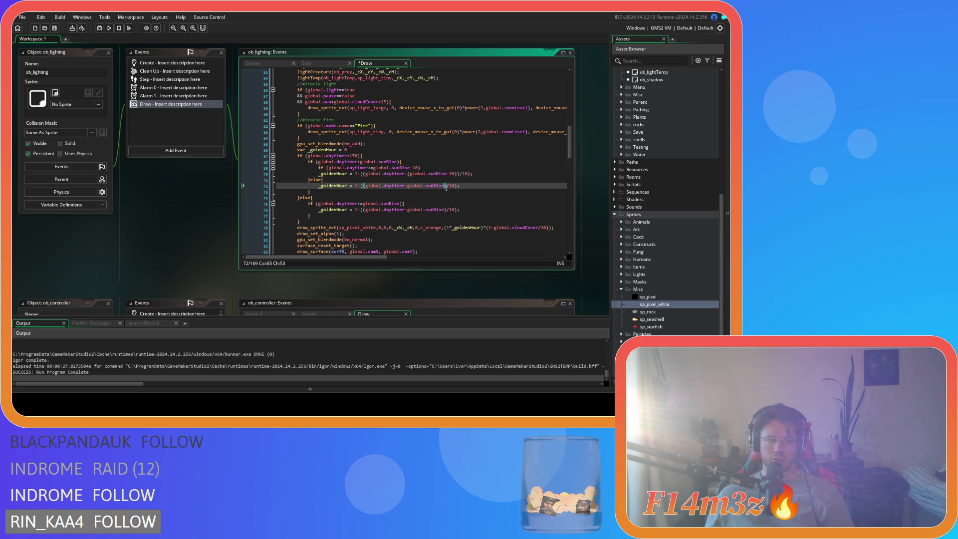
key("ctrl+s")
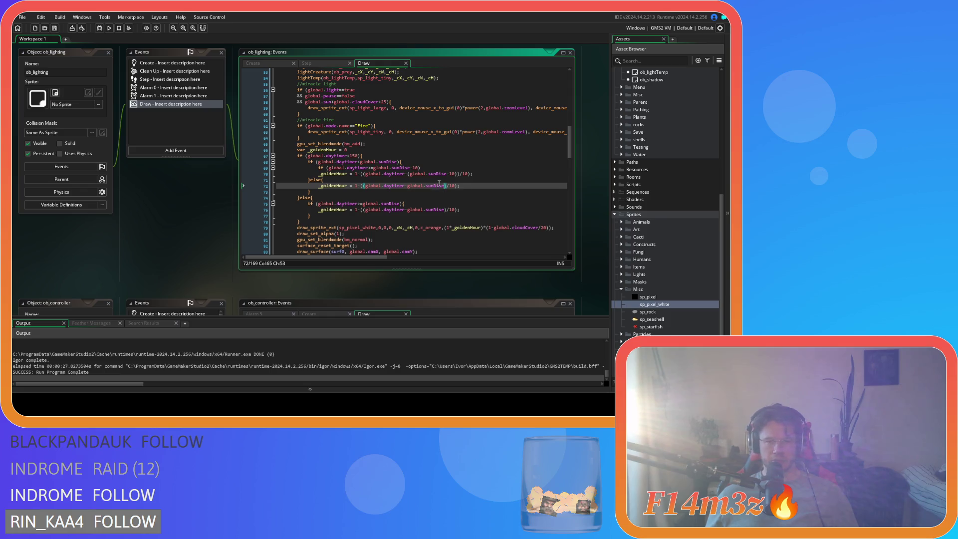
Step: Wrap the goldenHour formula in a braced block under the nested sunRise-10 condition
left_click(470, 173)
left_click(443, 168)
type("{")
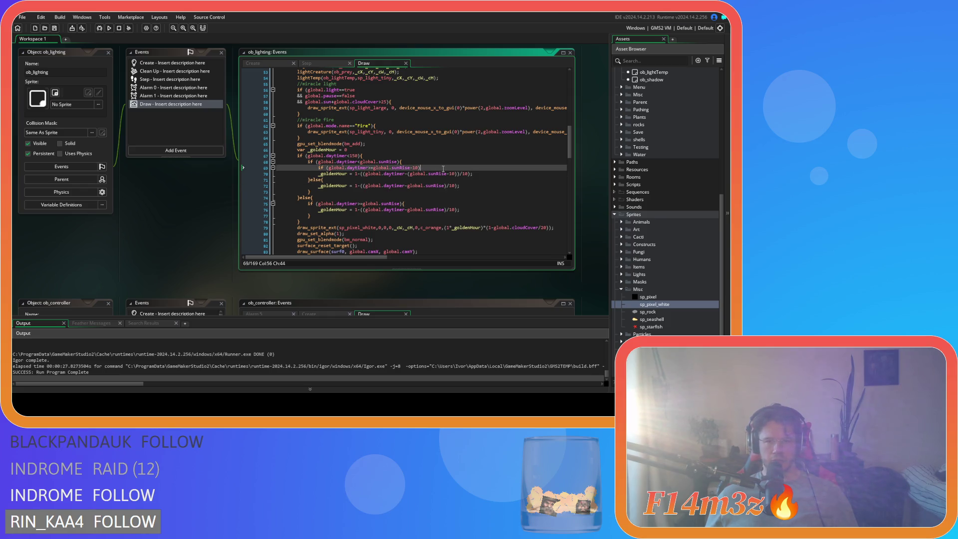
left_click(491, 173)
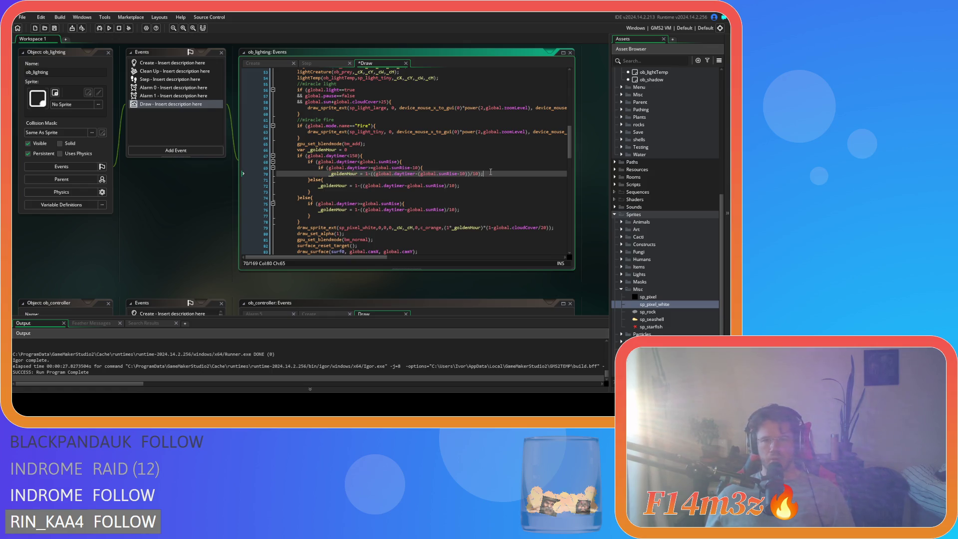
key("Return")
type("}")
left_click(436, 163)
Step: Remove the leading '1-' from the line 70 goldenHour formula and save
left_click(436, 170)
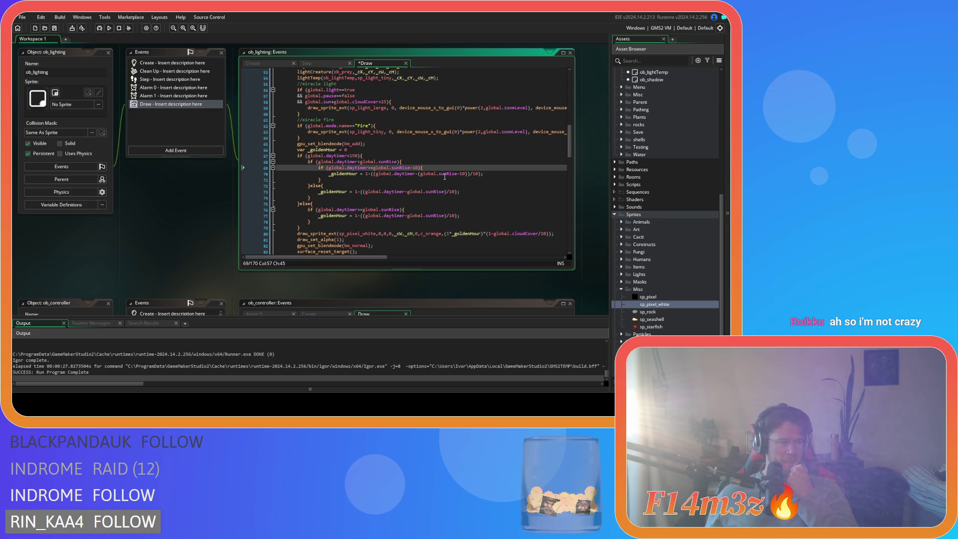
double_click(475, 173)
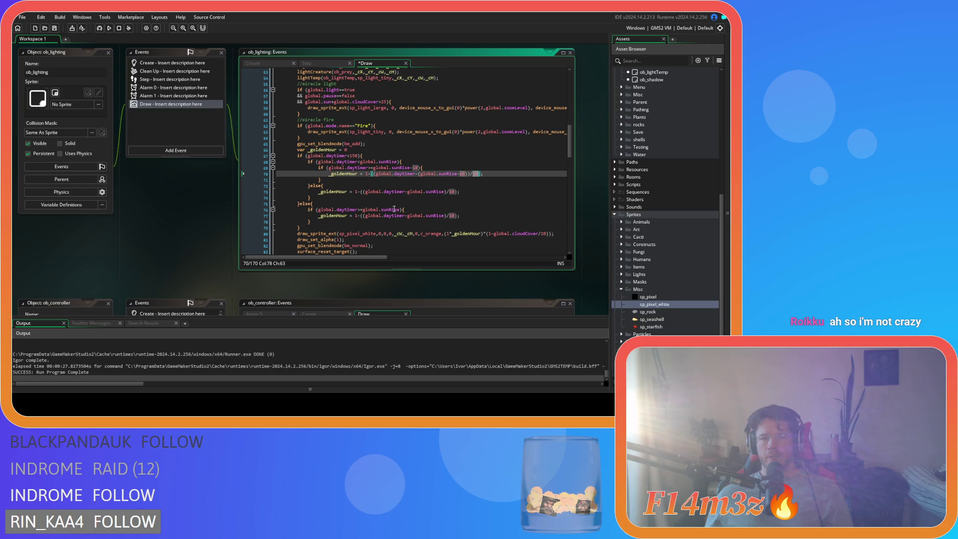
left_click(371, 174)
key("BackSpace")
key("BackSpace")
left_click(473, 179)
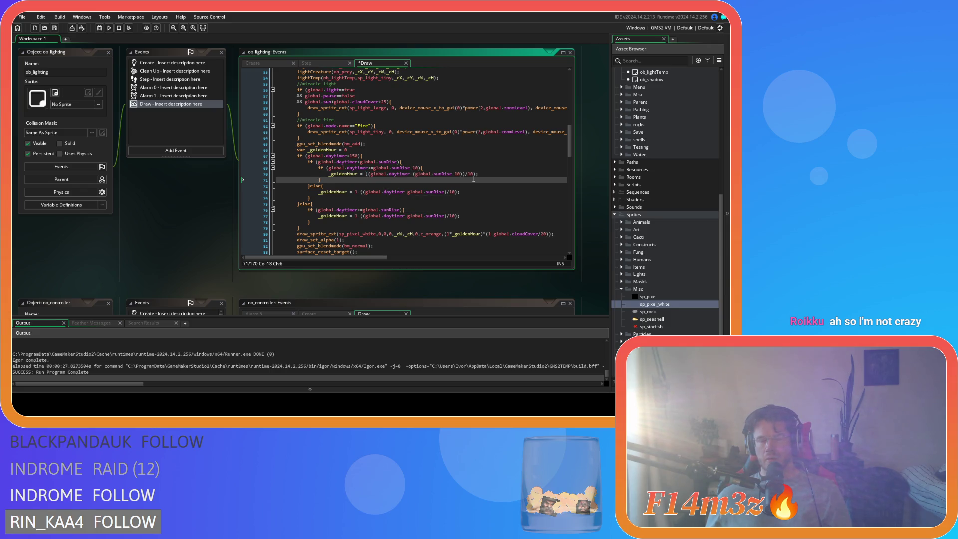
left_click(493, 174)
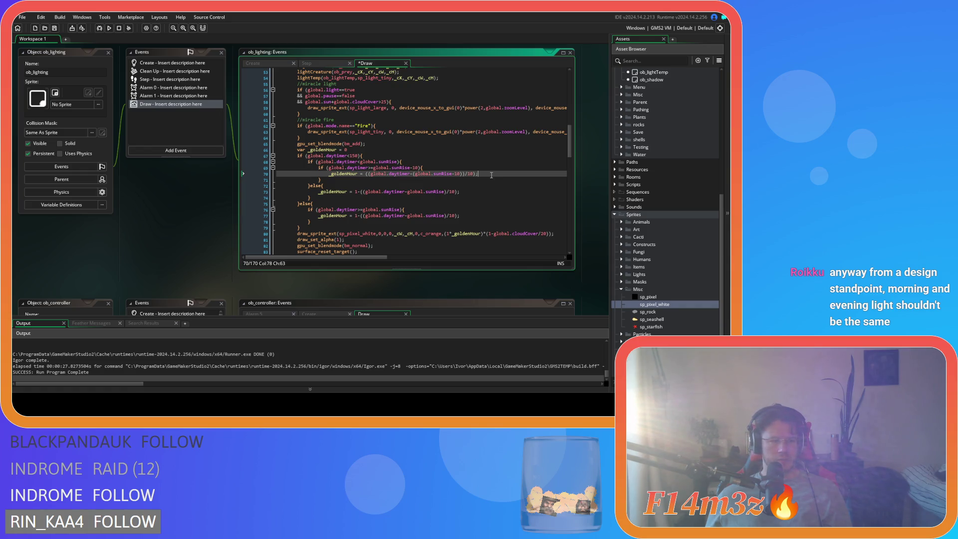
key("ctrl+s")
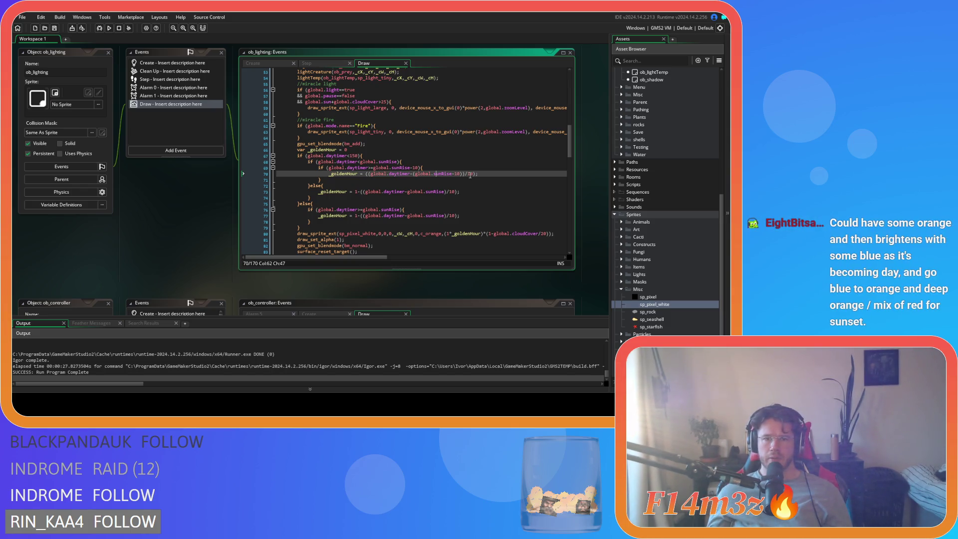
Step: Review the after-sunrise formula on line 73 and the surrounding sunrise conditions
left_click(377, 192)
left_click(435, 163)
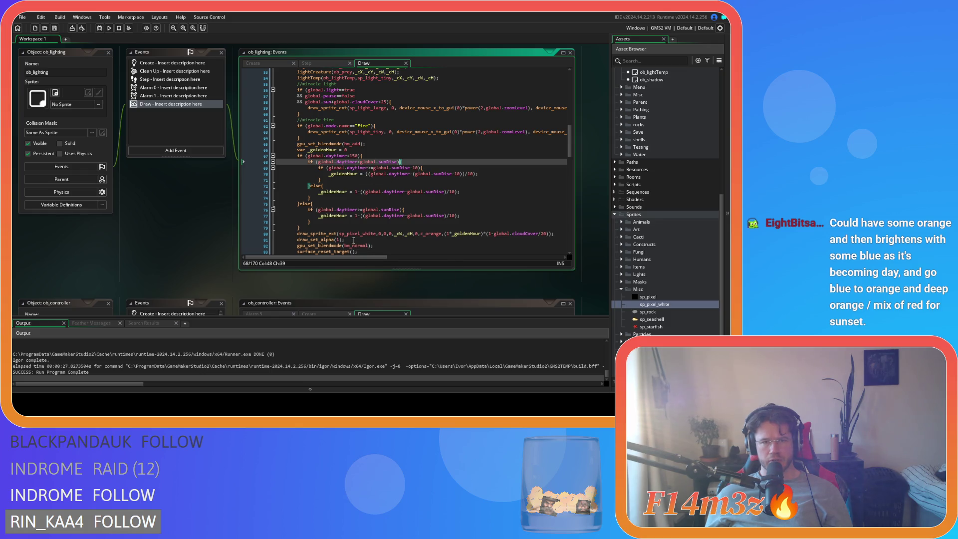
key("Up")
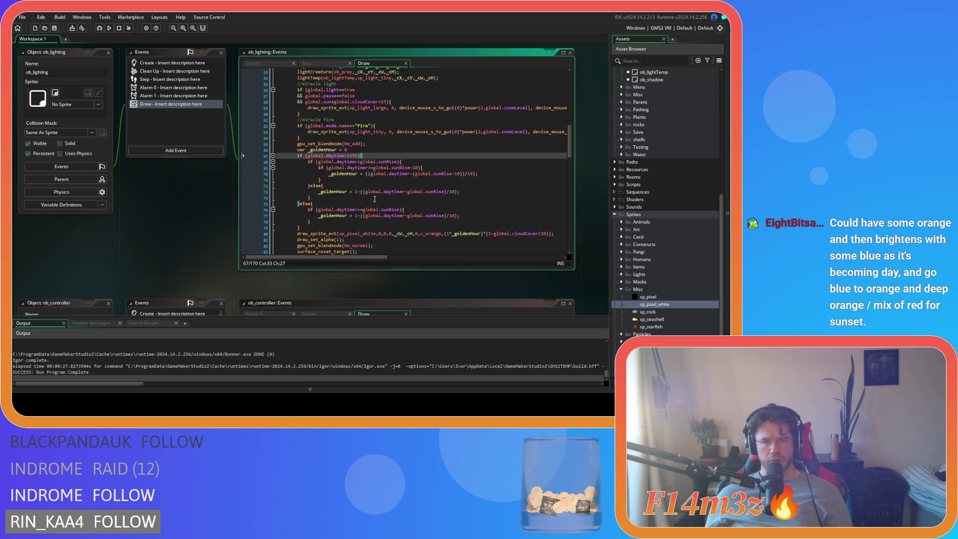
left_click(366, 187)
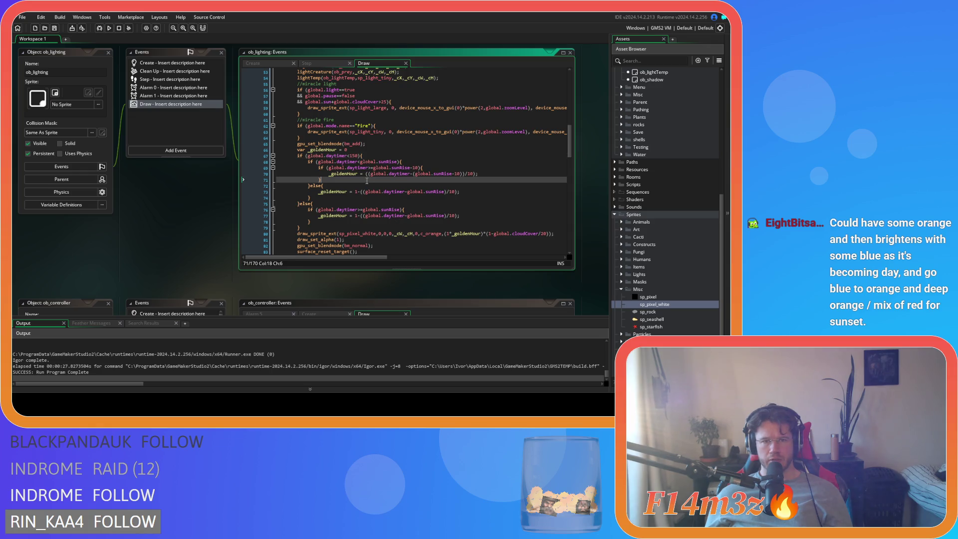
Step: Compare the line 70 and line 73 formulas, then save and launch the game
left_click(461, 192)
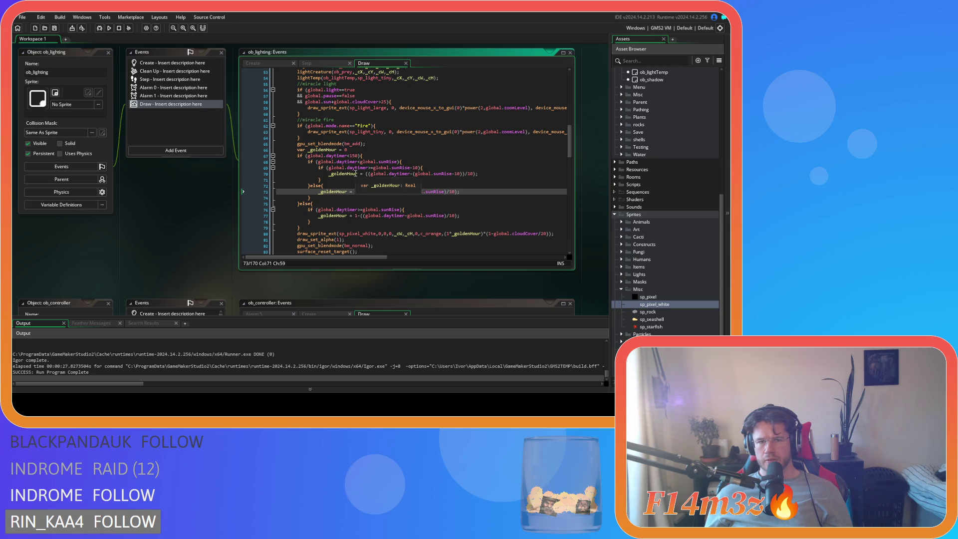
left_click(365, 174)
left_click(356, 192)
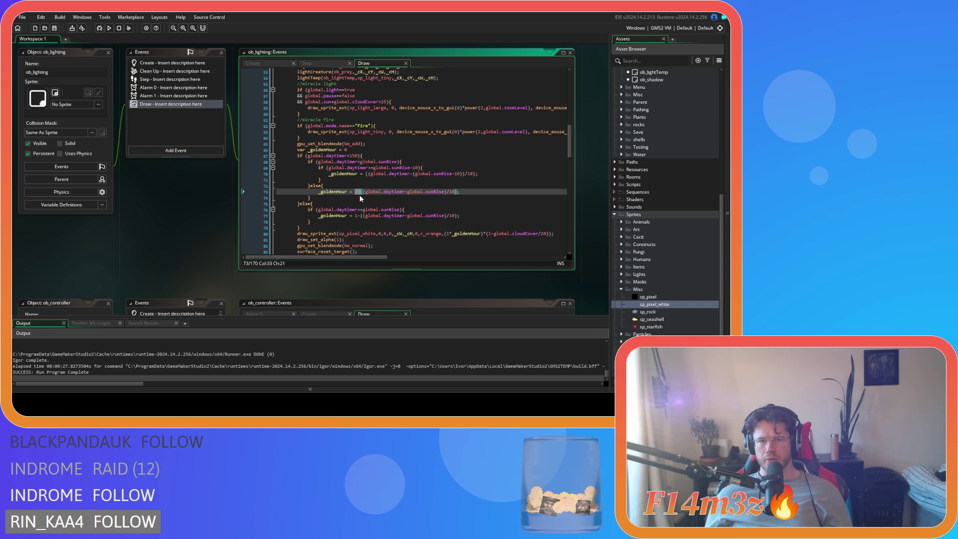
left_click(365, 174)
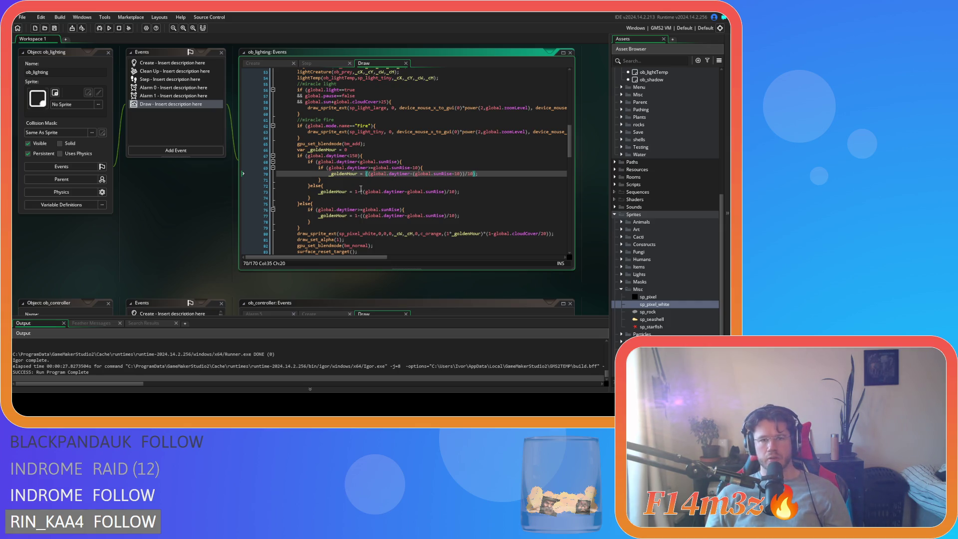
key("ctrl+s")
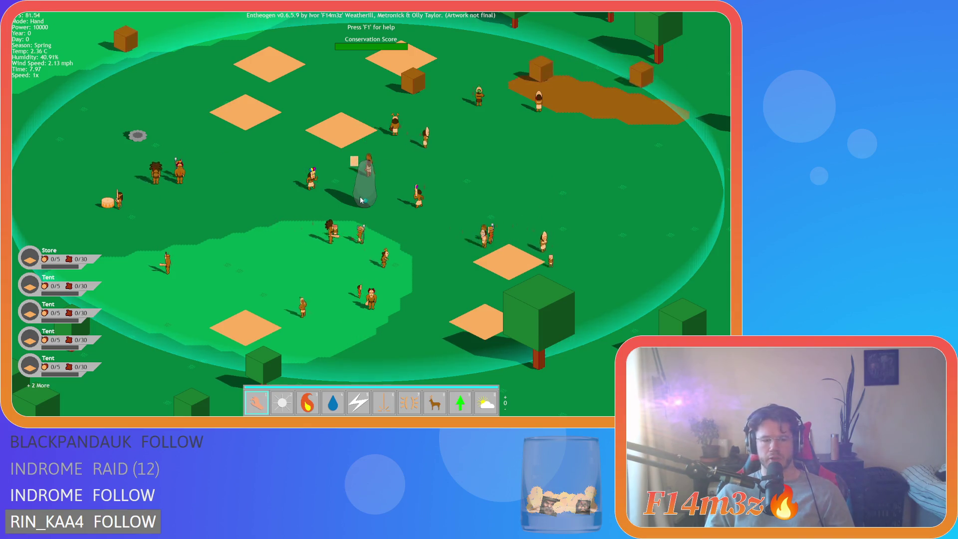
Step: Run the game at 8x speed through evening, then return to 1x at nightfall
key("plus")
key("plus")
key("plus")
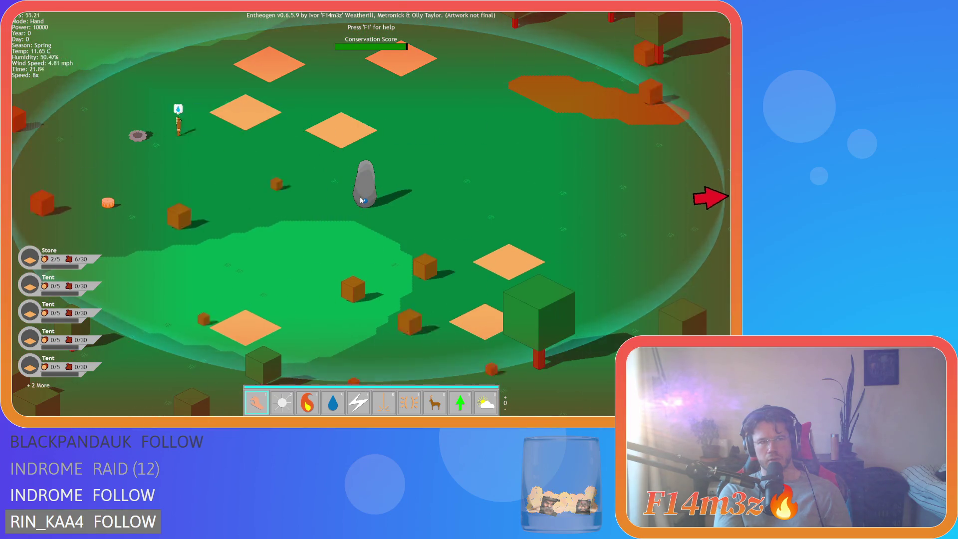
key("minus")
key("plus")
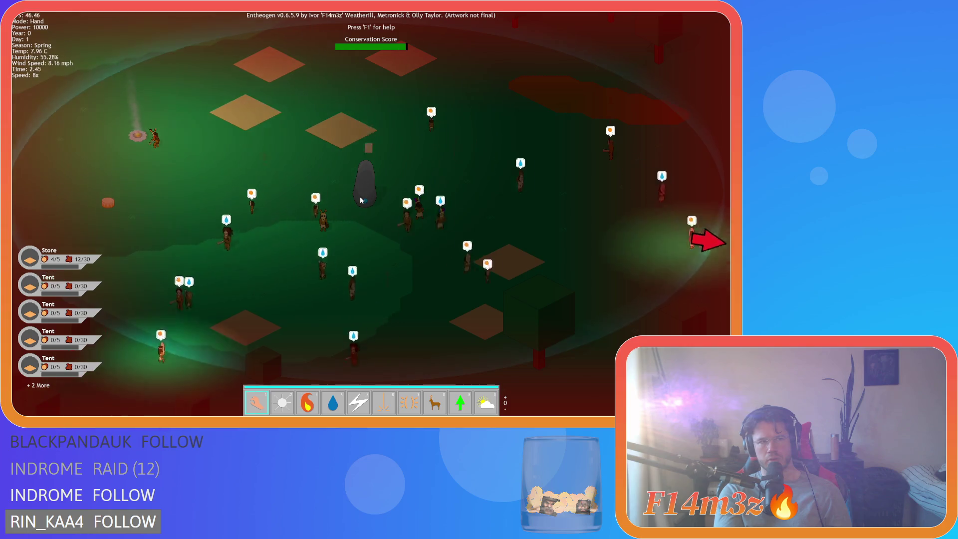
key("minus")
key("minus")
key("minus")
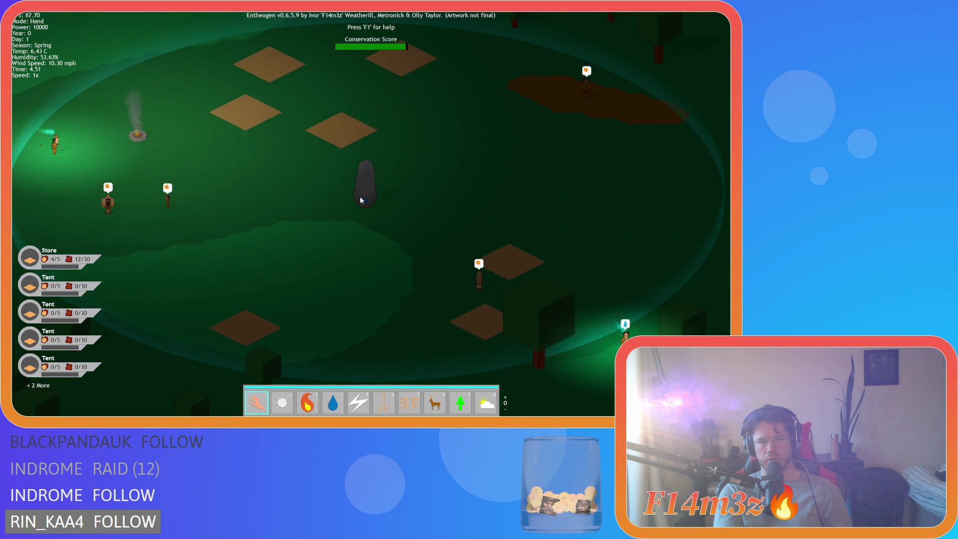
Step: Pan the camera around the map to check the night lighting as the red tint fades
key("a")
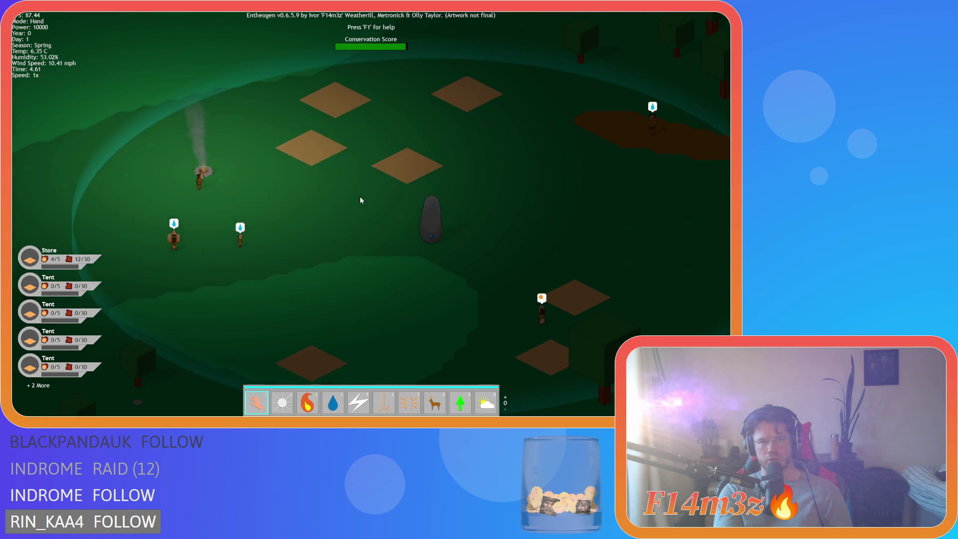
key("w")
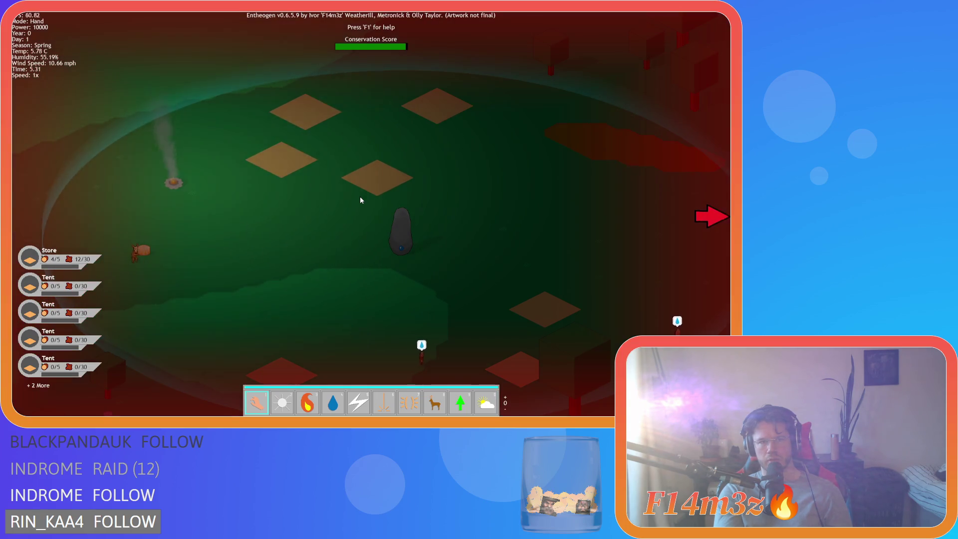
key("w")
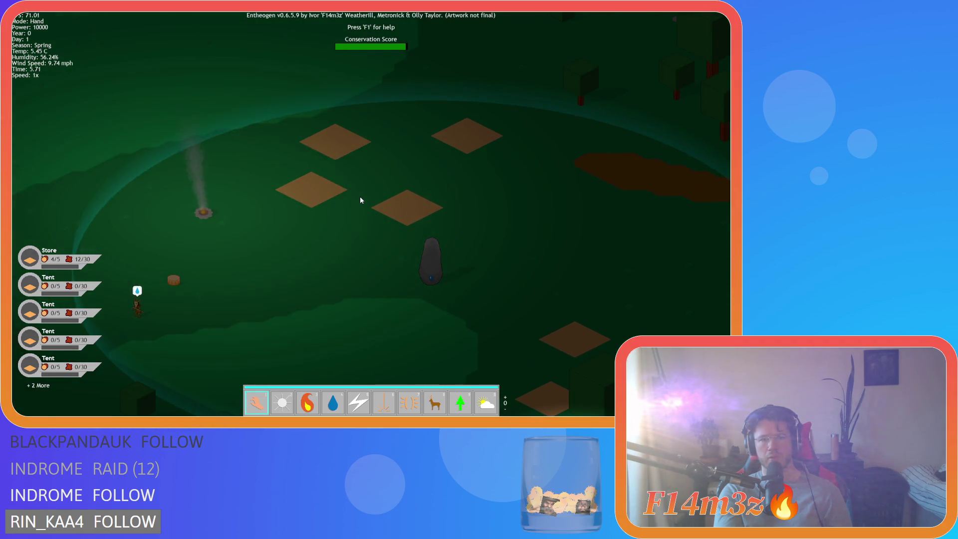
key("w")
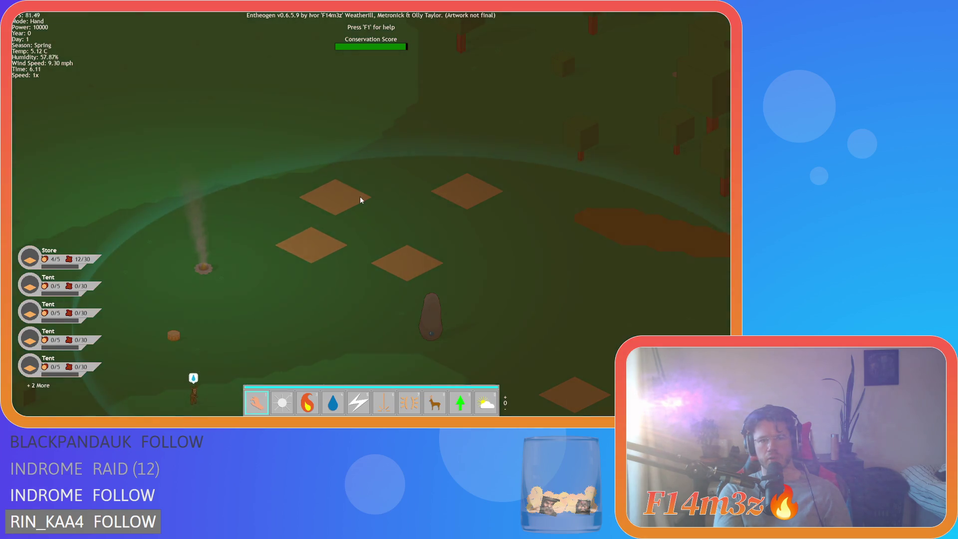
key("s")
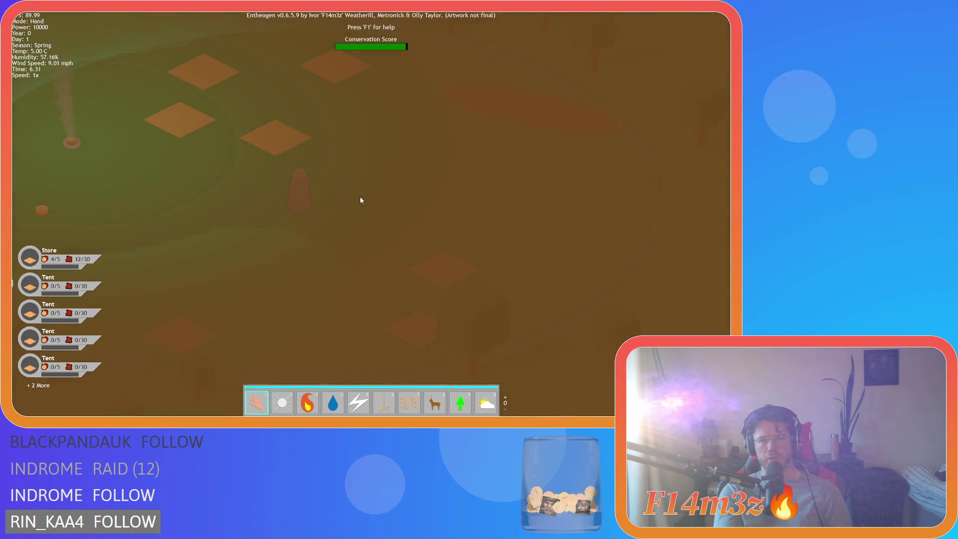
key("a")
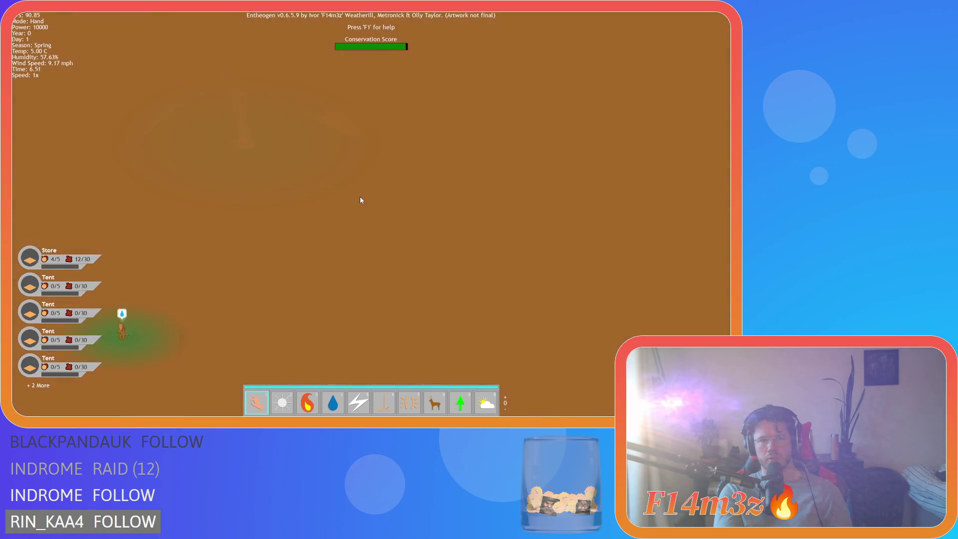
key("s")
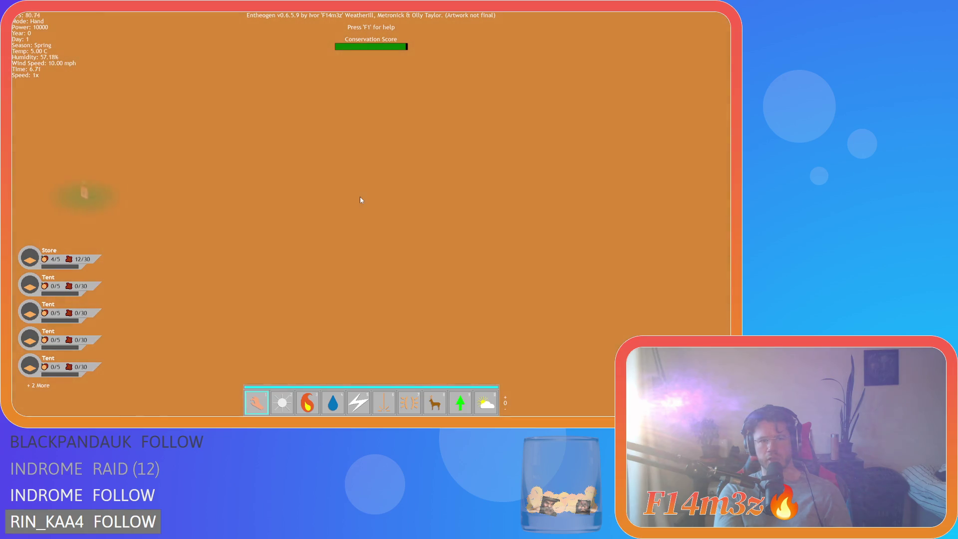
key("w")
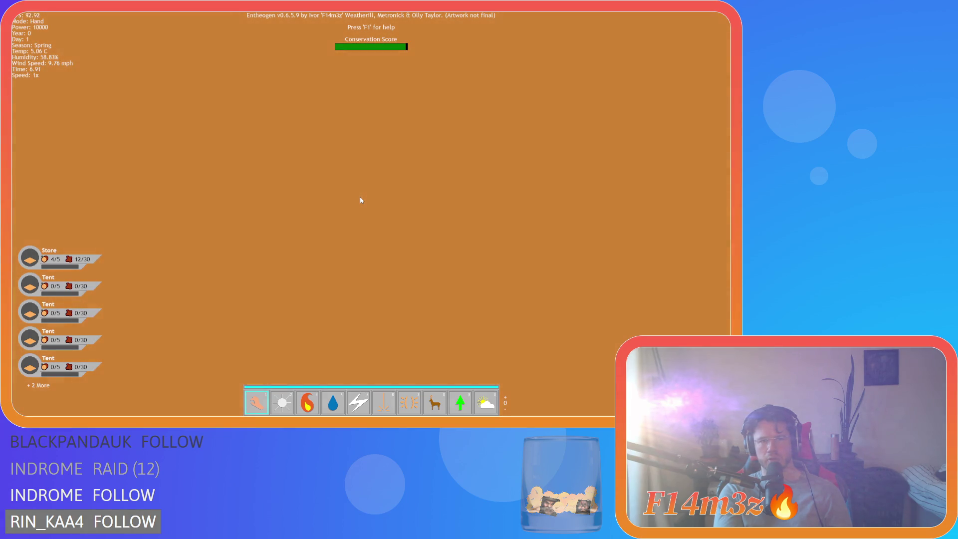
key("d")
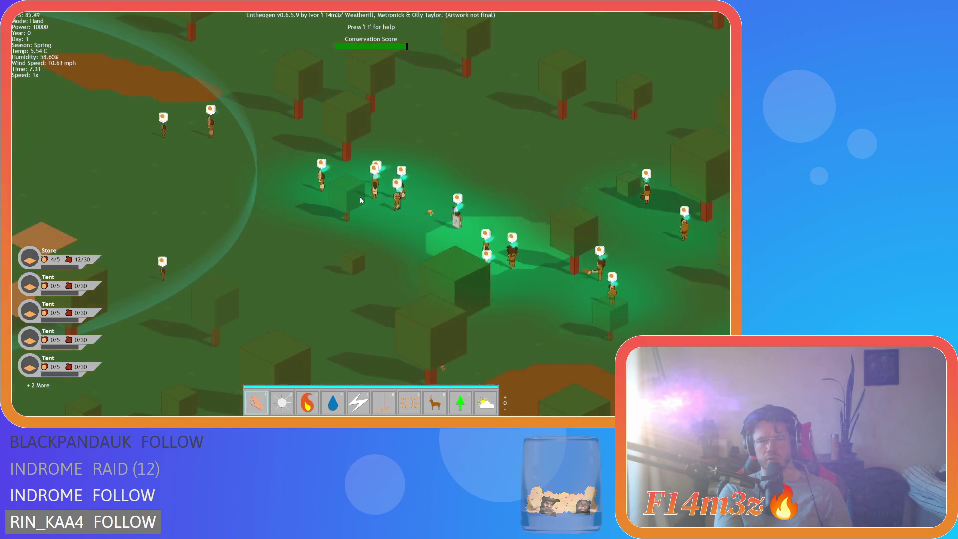
key("a")
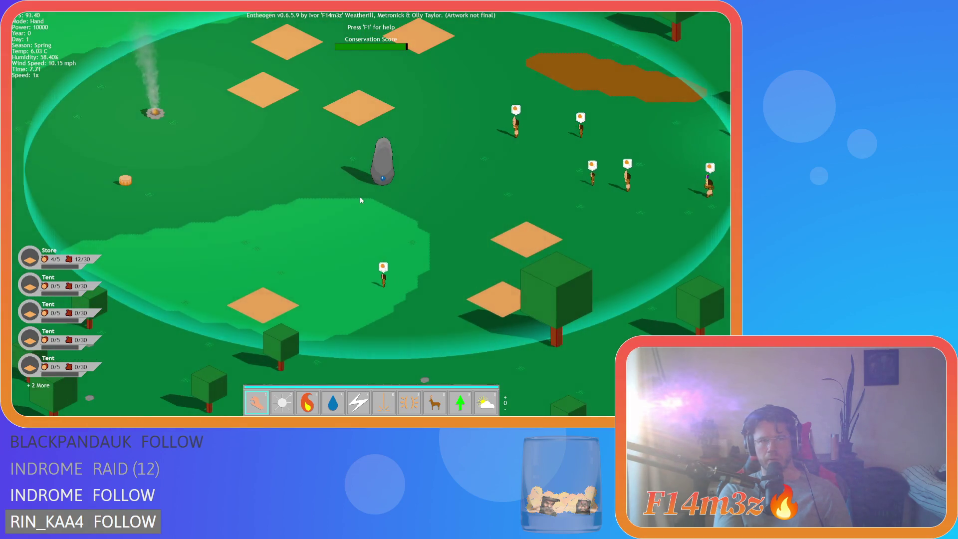
key("w")
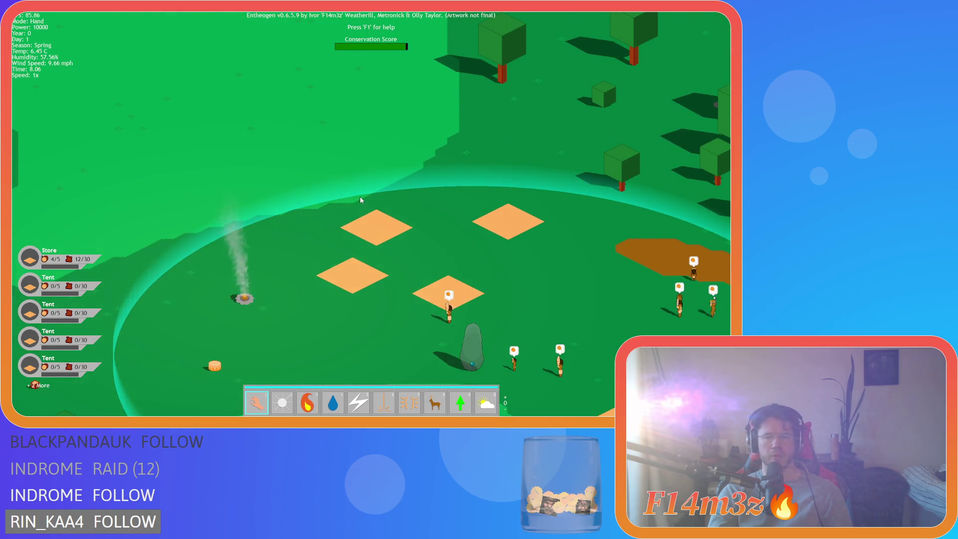
key("s")
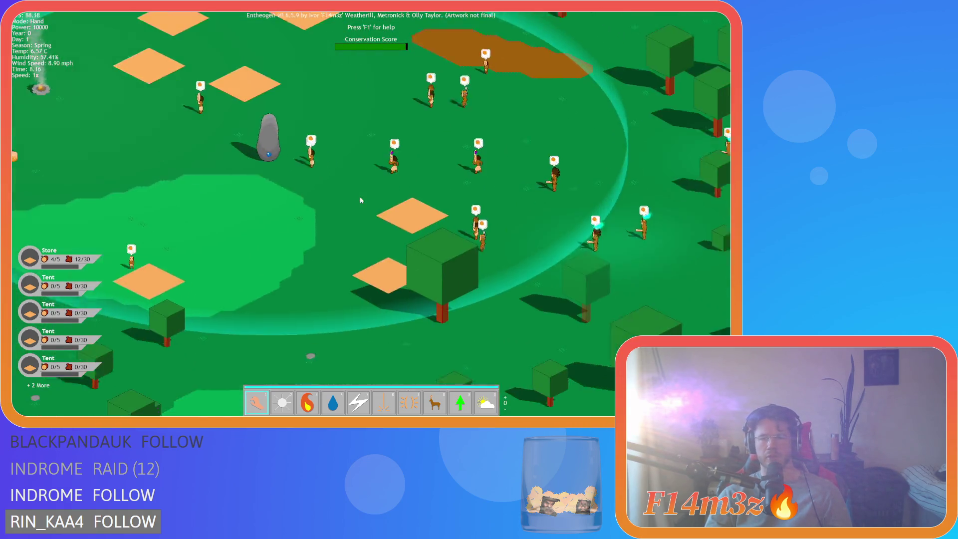
key("d")
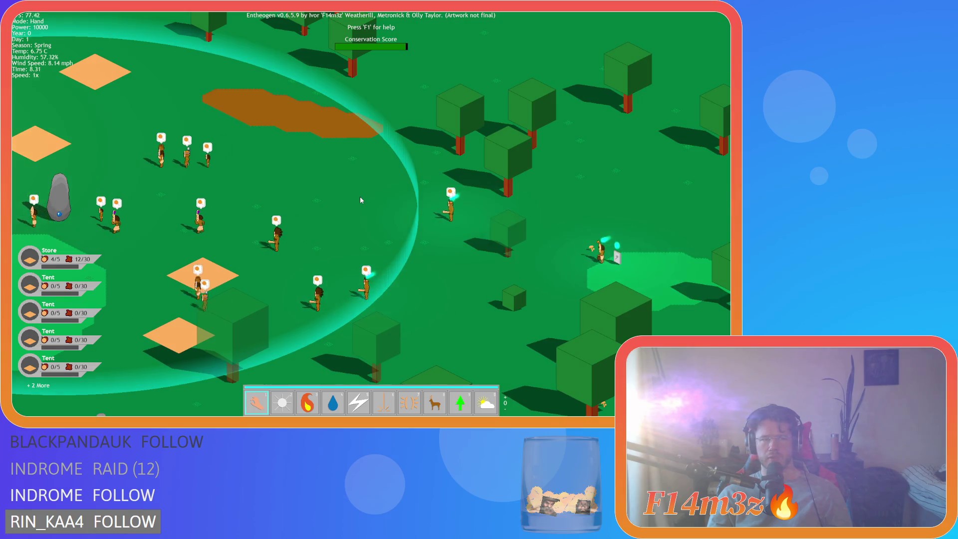
key("d")
key("a")
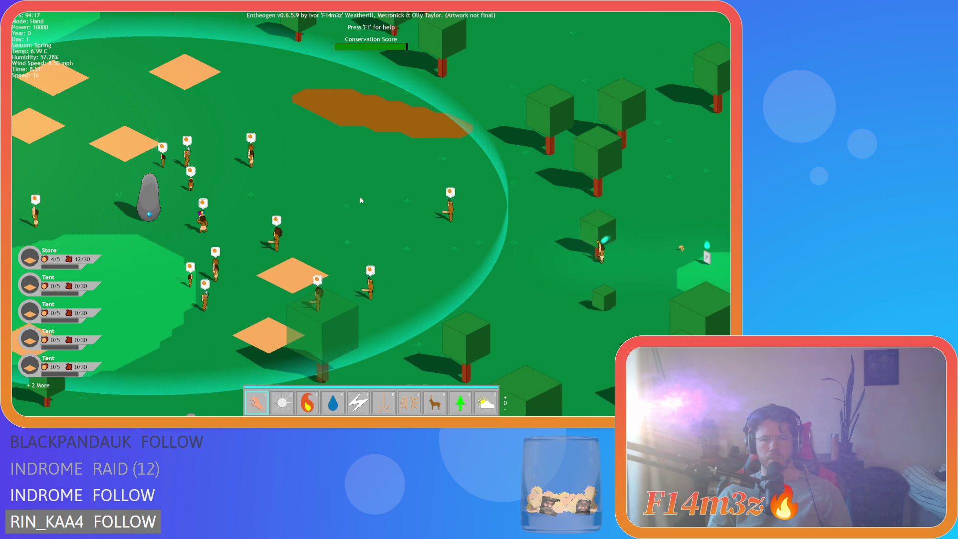
key("a")
key("a")
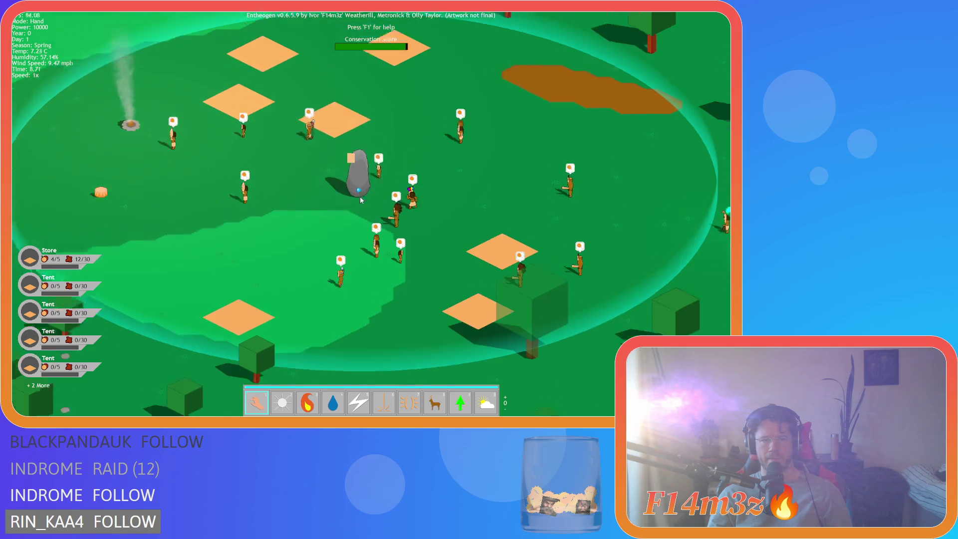
key("s")
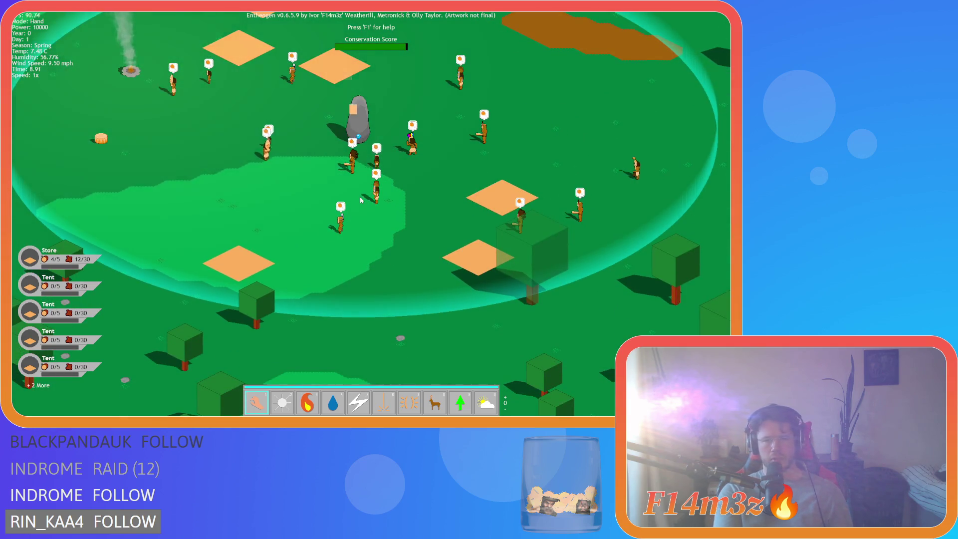
key("w")
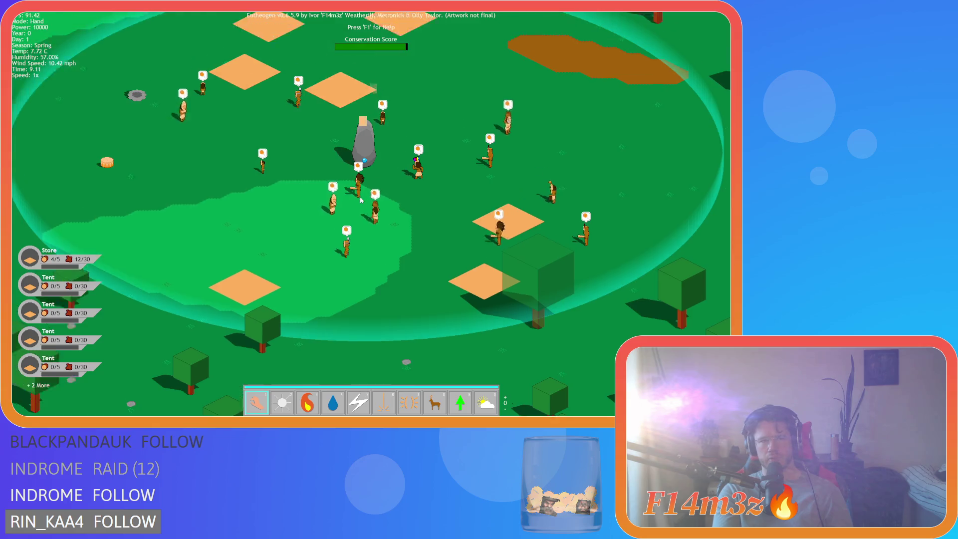
key("a")
key("s")
key("a")
key("w")
key("d")
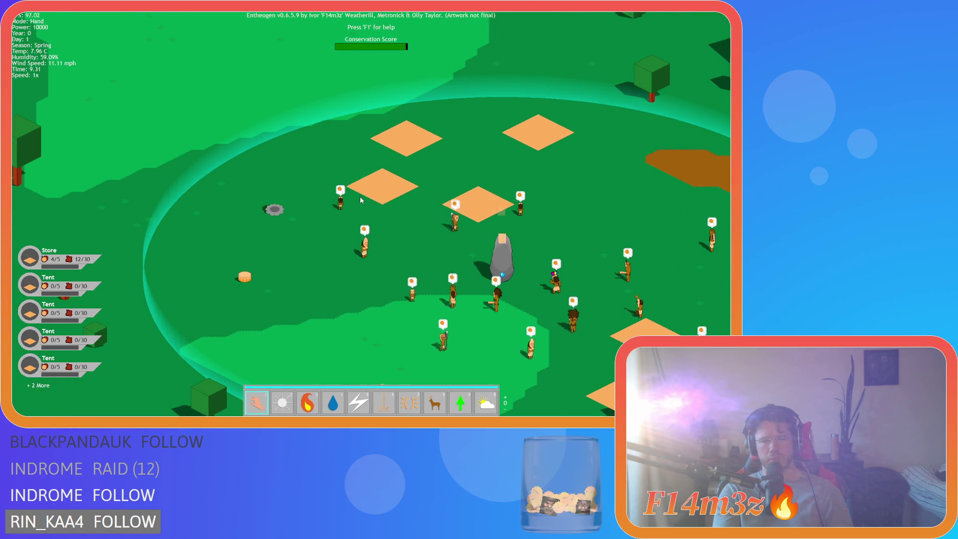
key("s")
key("d")
key("d")
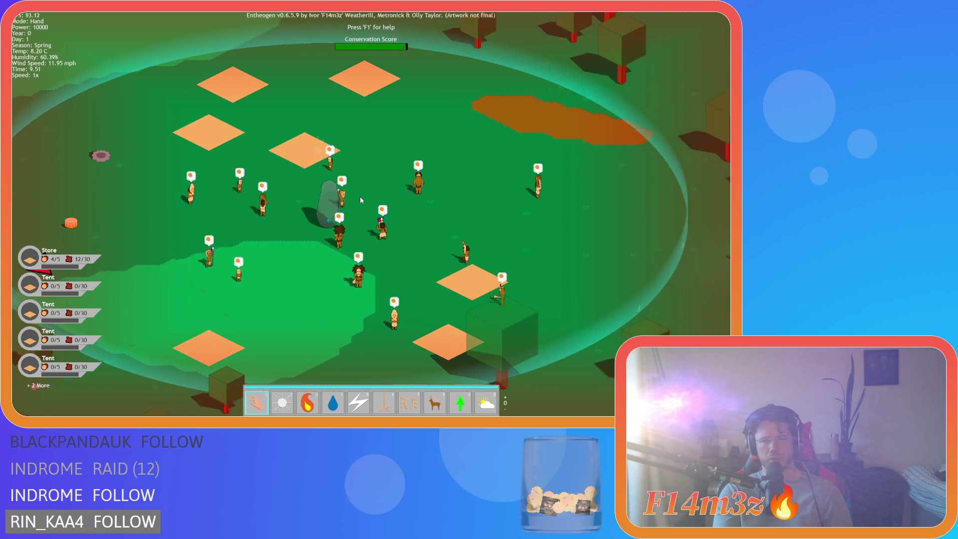
key("s")
key("d")
key("d")
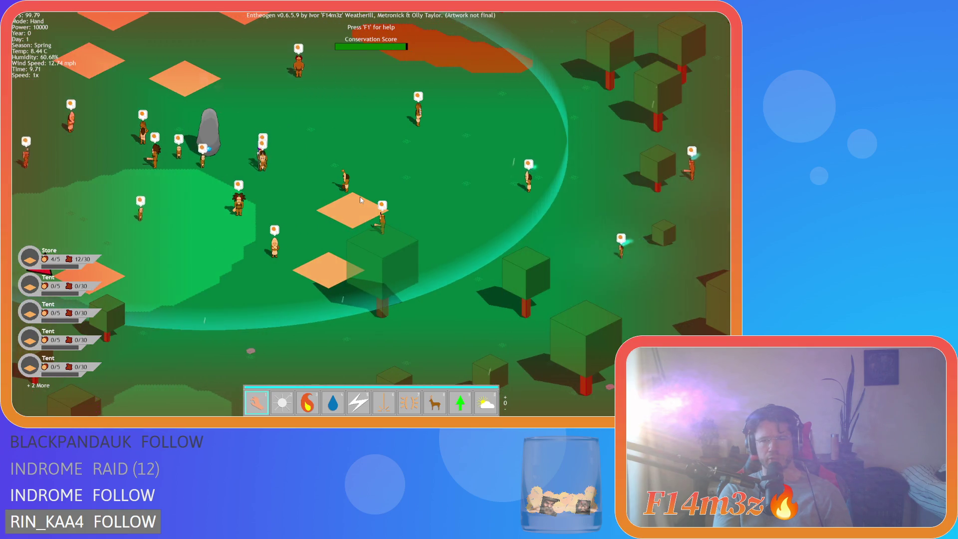
key("d")
key("w")
key("d")
key("w")
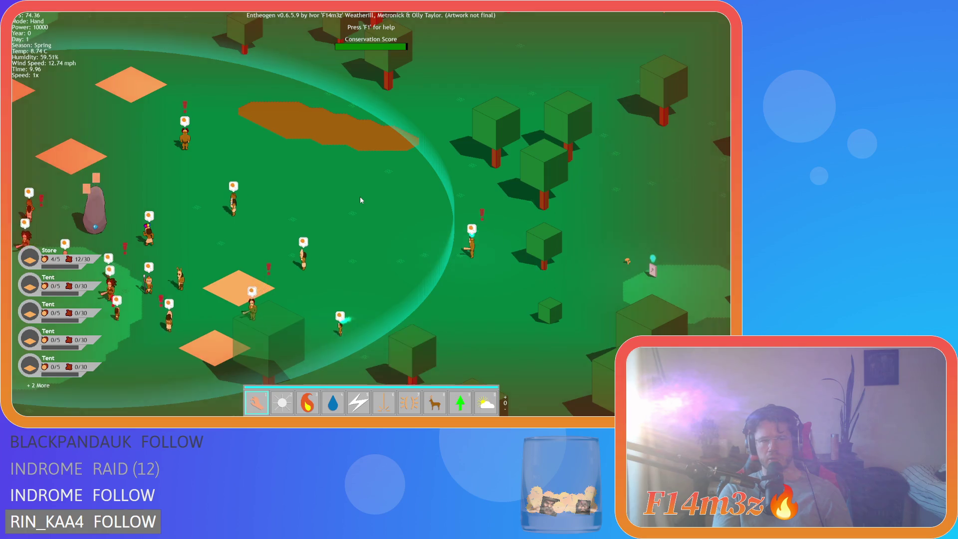
Step: Pan the game view around the clearing, standing stone and trees
key("a")
key("s")
key("a")
key("w")
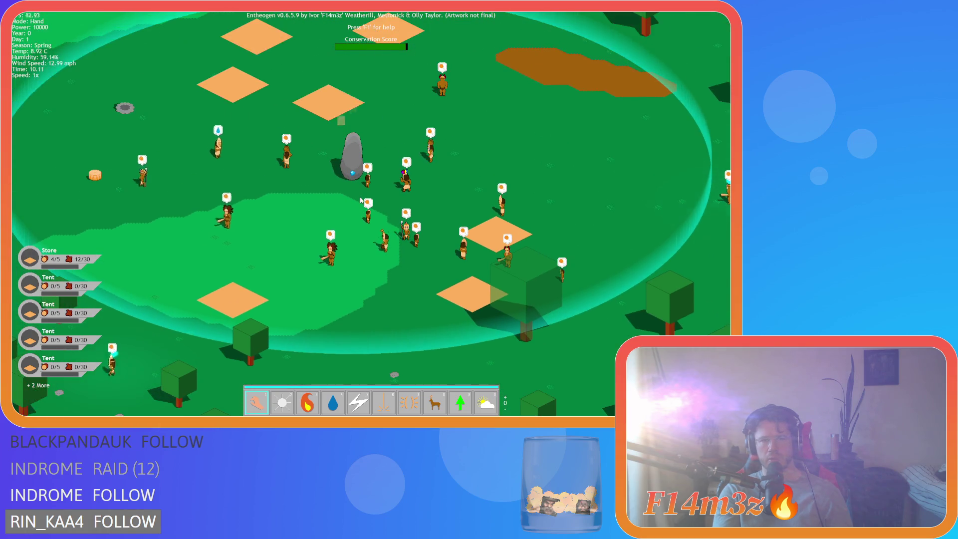
key("a")
key("w")
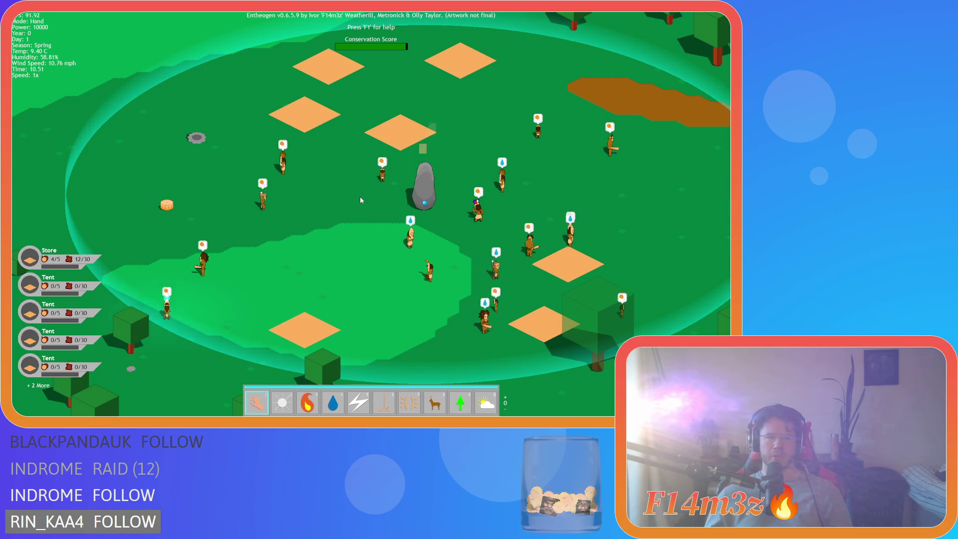
key("s")
key("d")
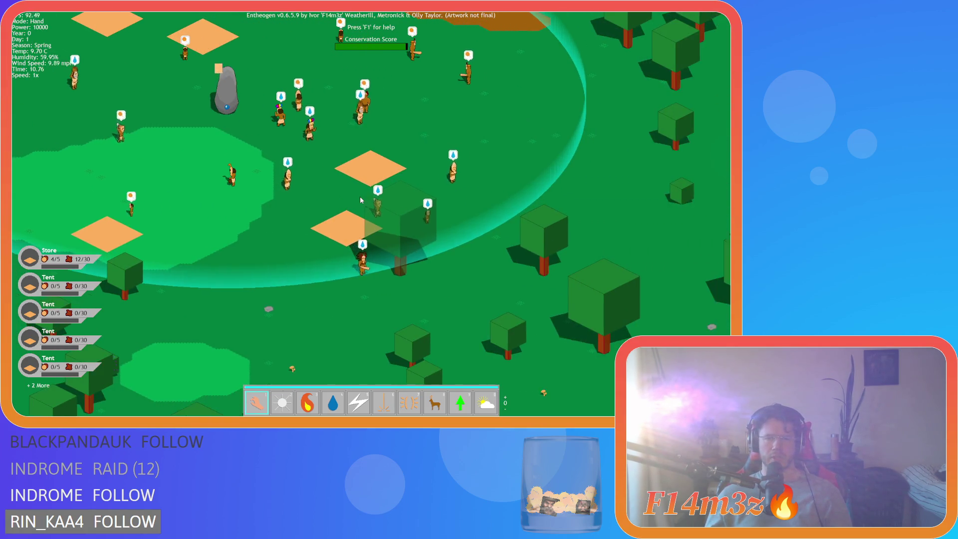
key("d")
key("w")
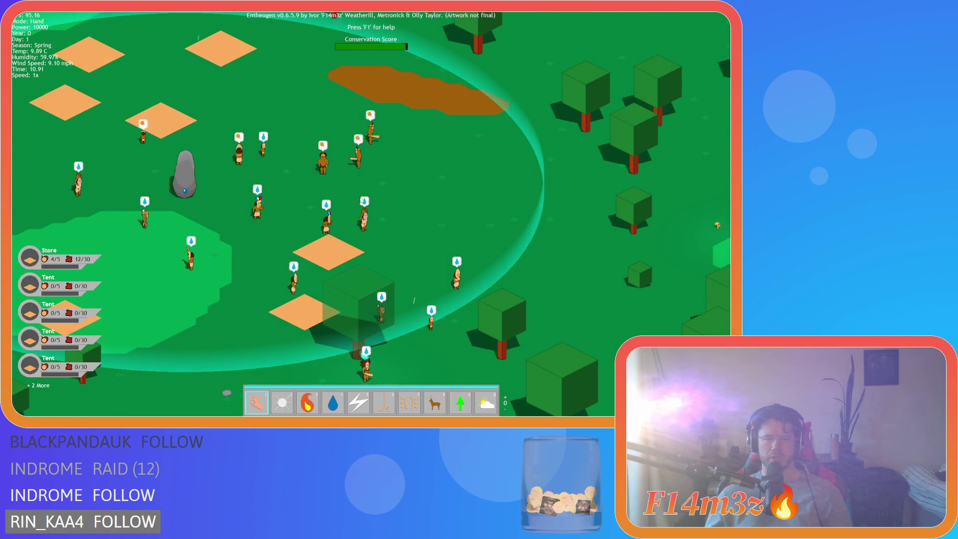
key("s")
key("s")
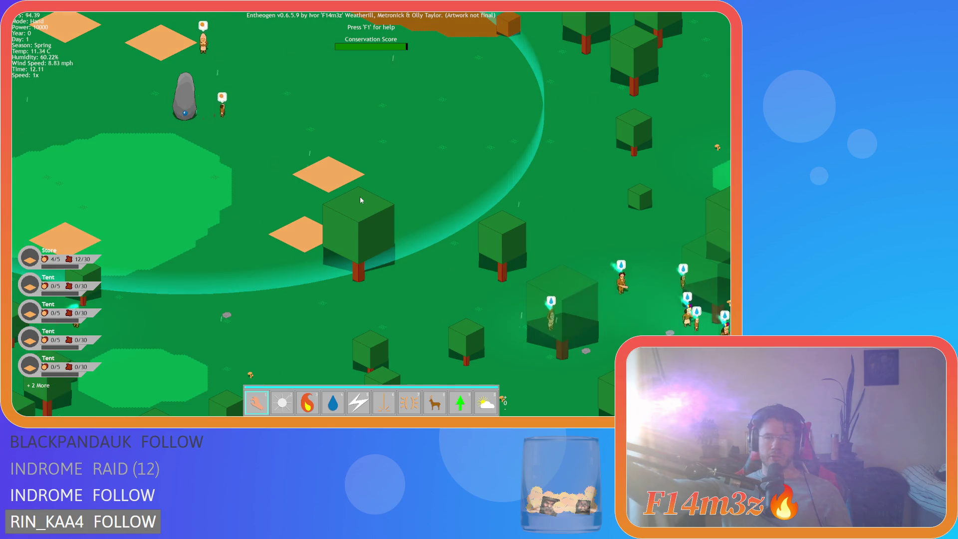
key("w")
key("a")
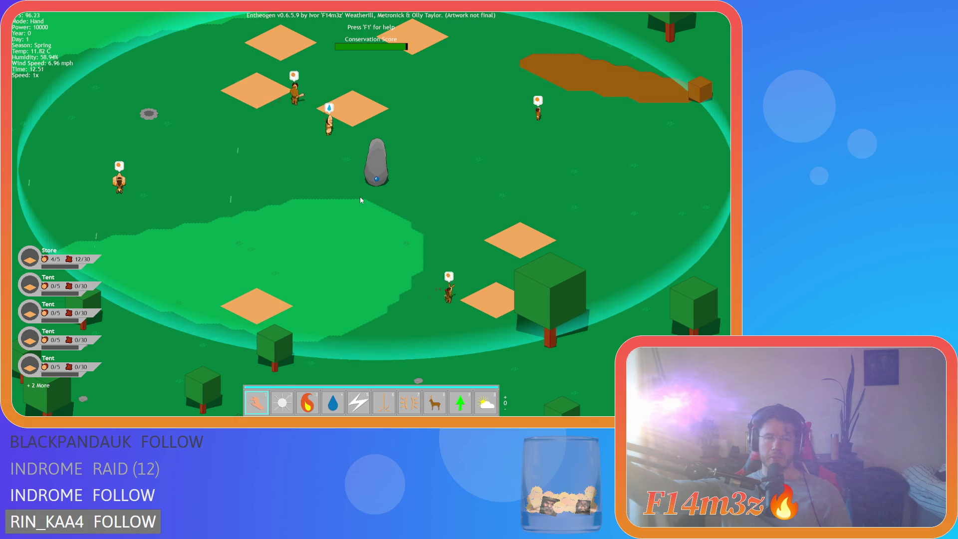
key("w")
key("d")
key("s")
key("a")
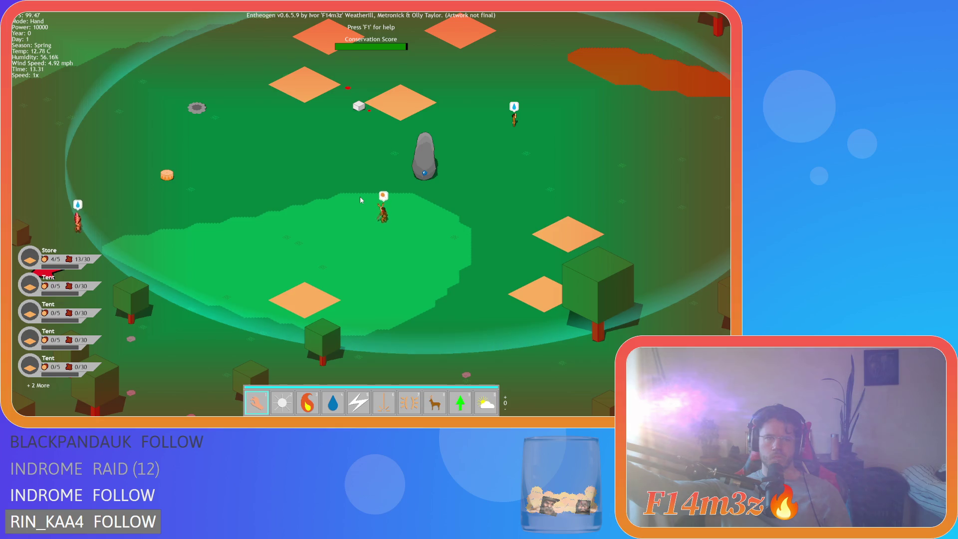
Step: Quit the game with Escape, confirm, and close the game window
key("Escape")
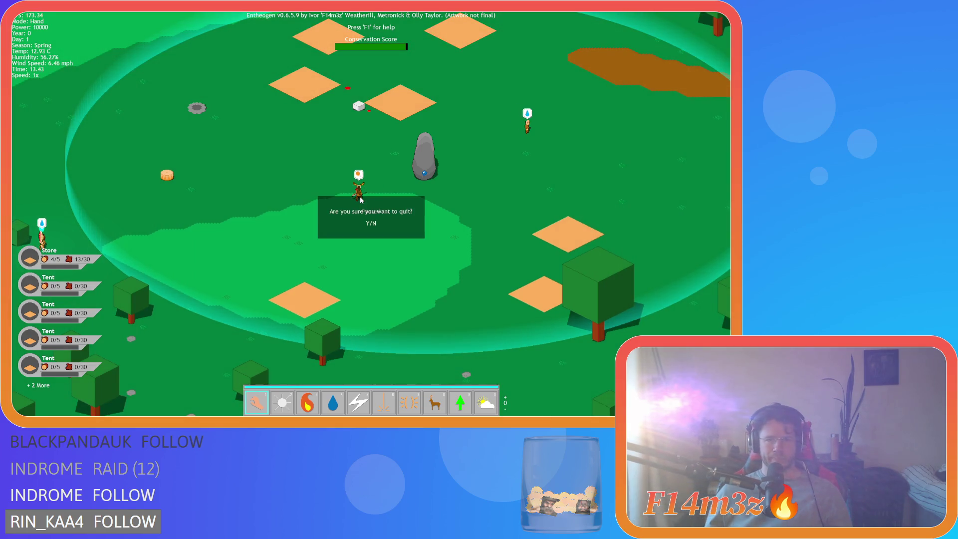
left_click(370, 223)
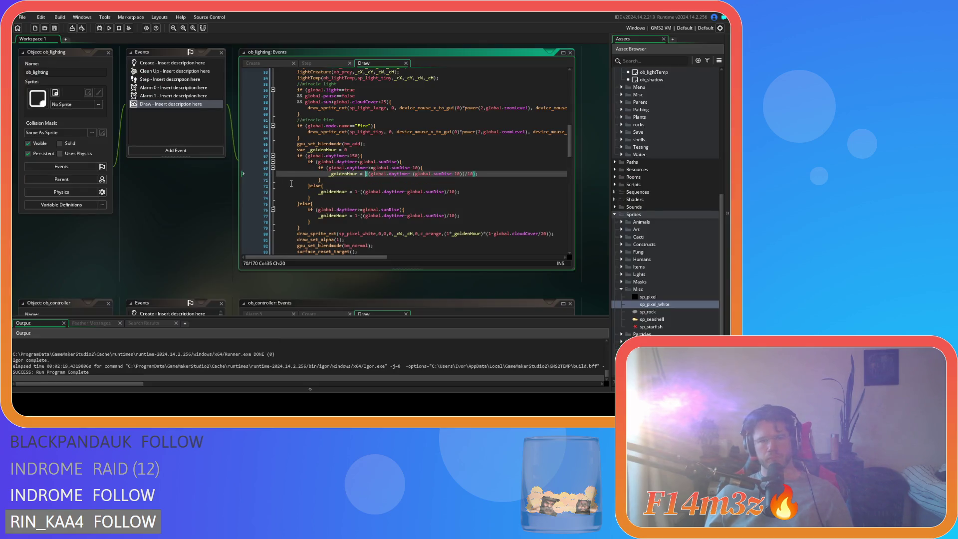
left_click(395, 186)
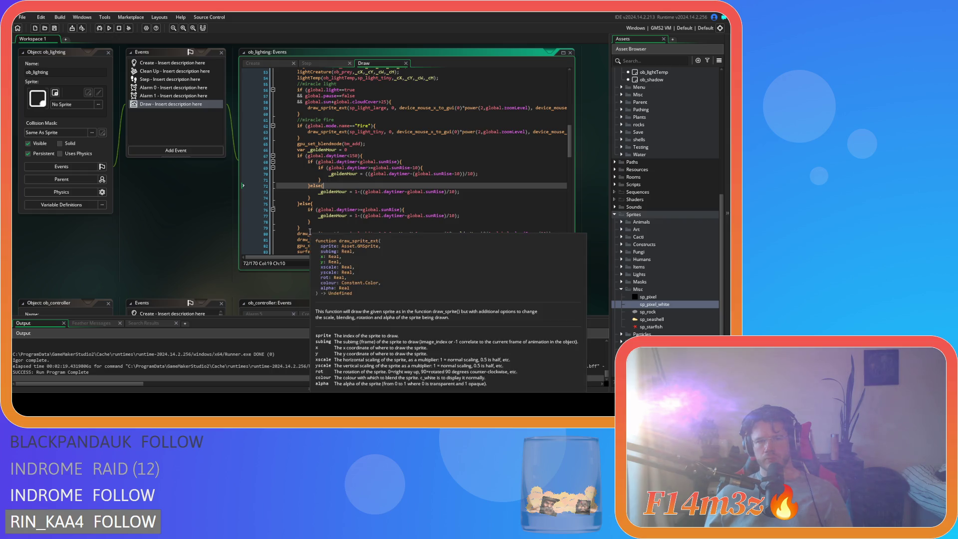
scroll(373, 242, "down", 2)
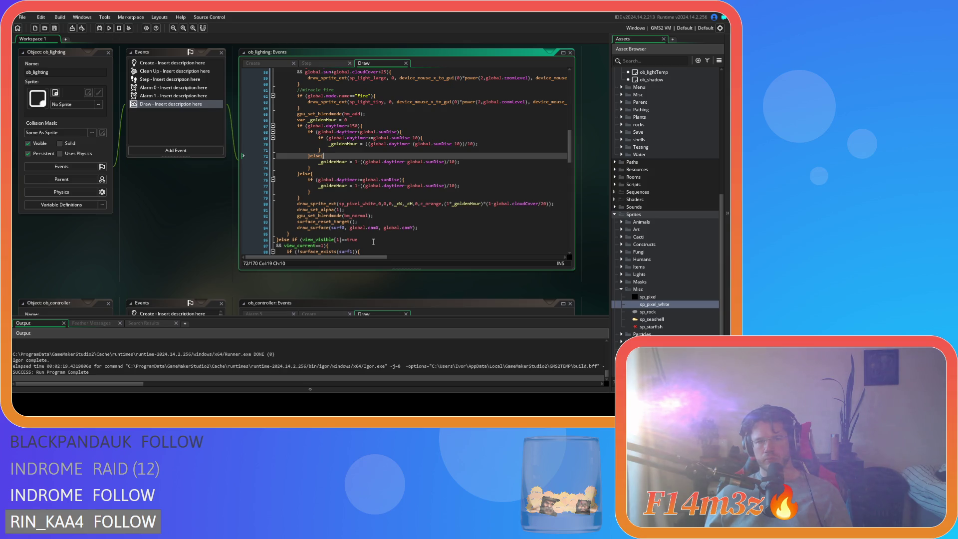
scroll(325, 207, "up", 2)
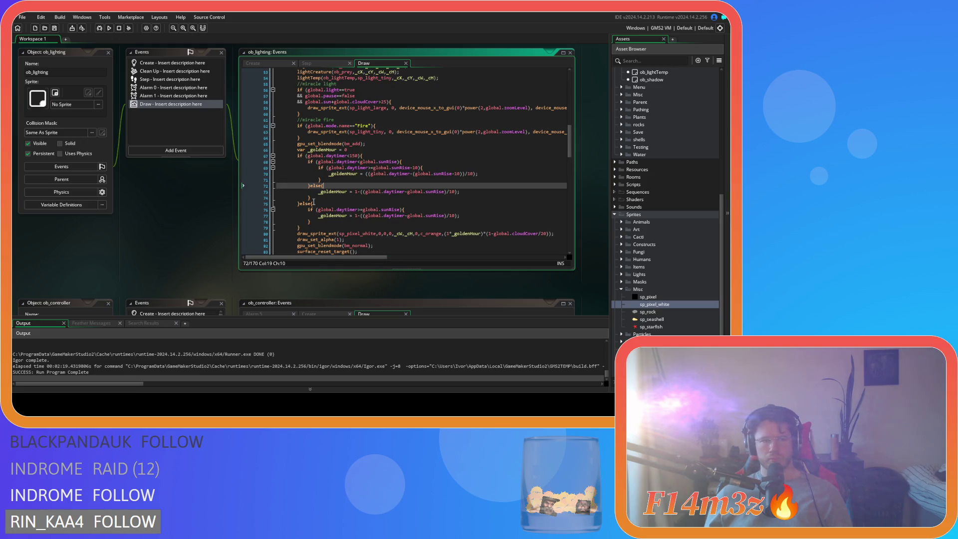
scroll(313, 202, "down", 1)
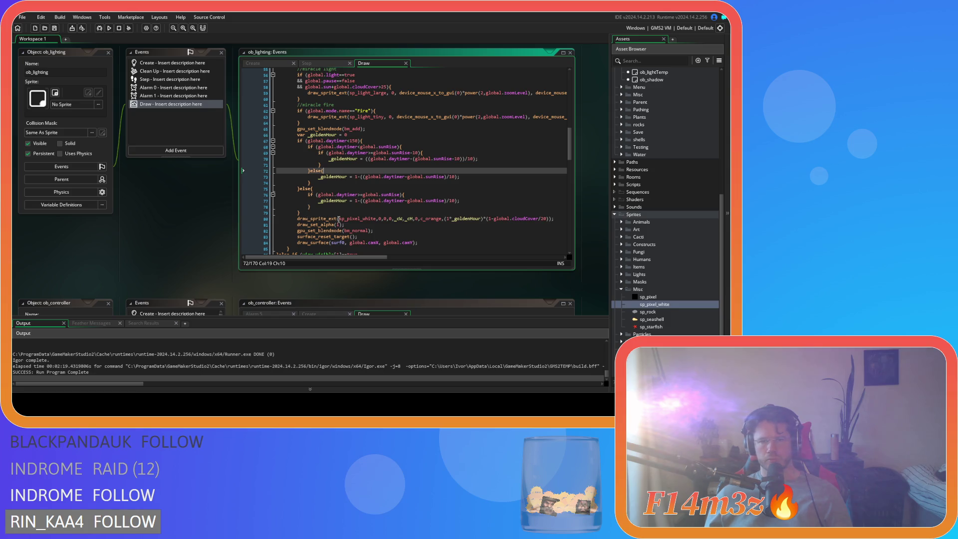
Step: Cut the golden-hour code block (lines 65–80) from its original position
left_click_drag(560, 218, 528, 219)
mouse_move(431, 218)
left_mouse_down()
mouse_move(319, 205)
mouse_move(295, 129)
left_mouse_up()
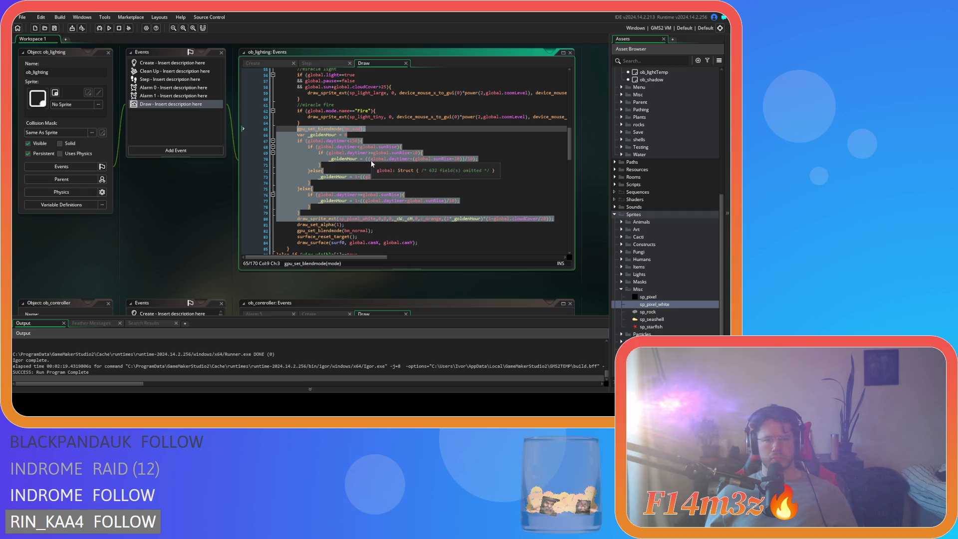
key("Delete")
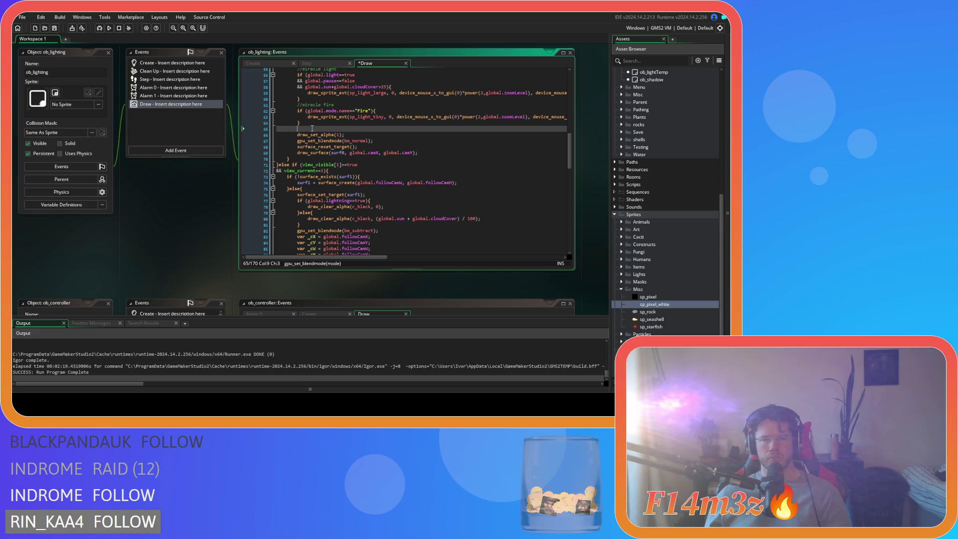
key("BackSpace")
Step: Place the block after draw_surface, add gpu_set_blendmode(bm_normal) after the overlay, and save
left_click(432, 147)
key("Return")
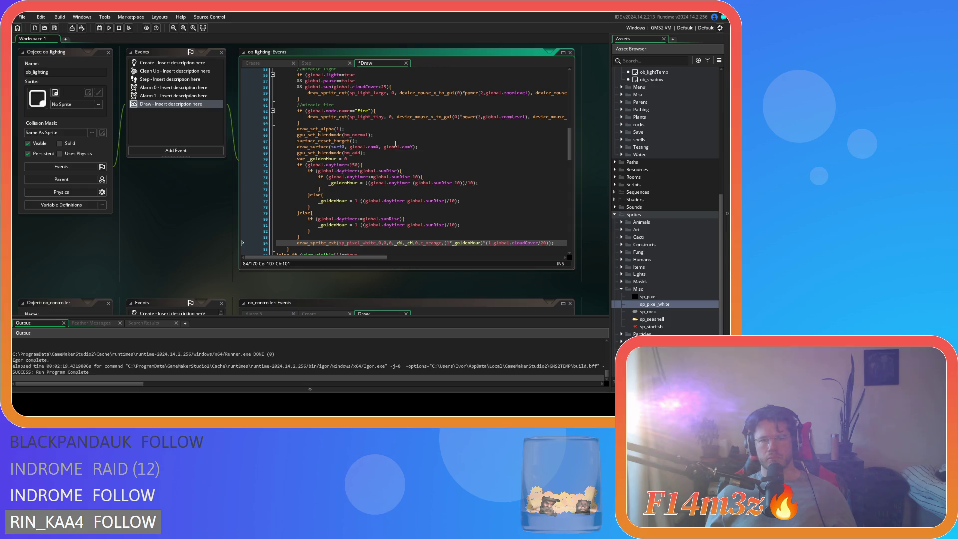
left_click_drag(380, 134, 297, 135)
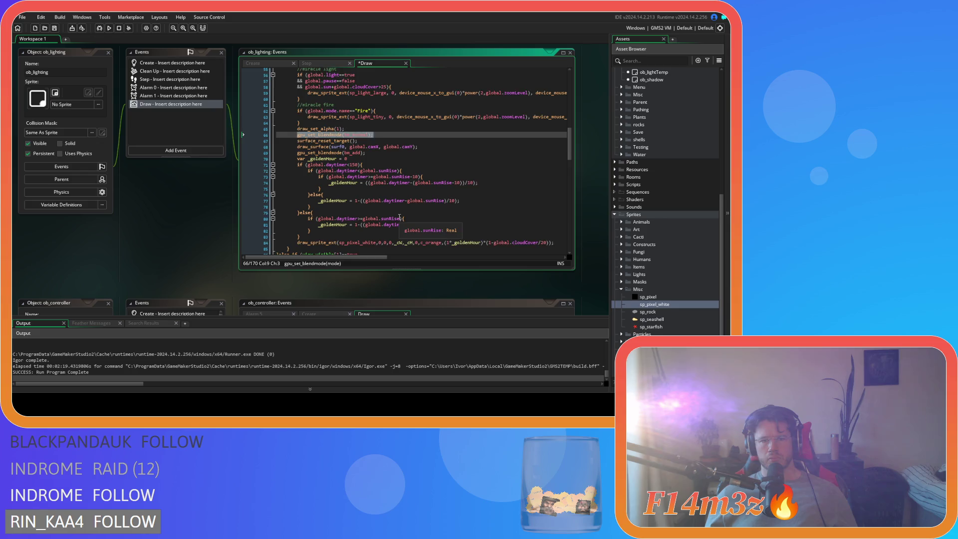
scroll(399, 216, "down", 1)
left_click(563, 228)
key("Return")
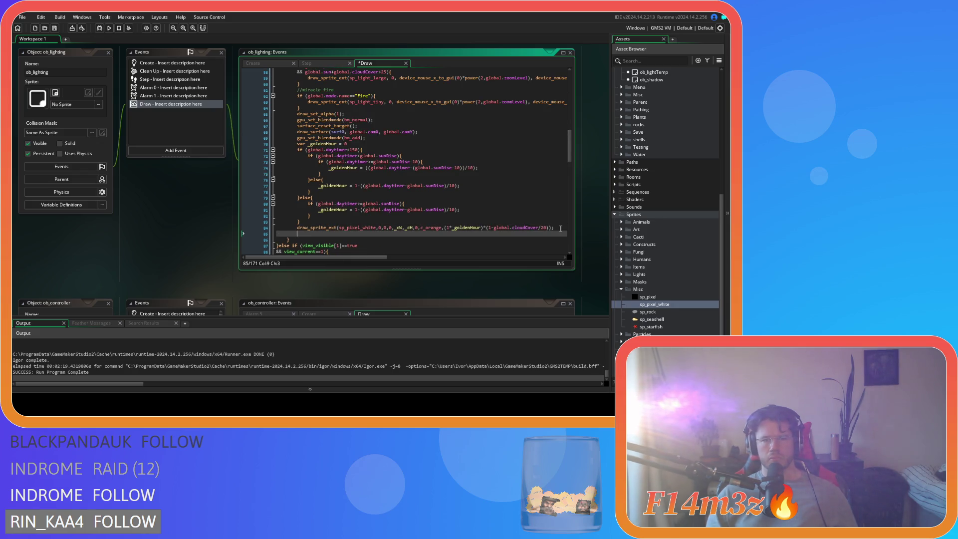
type("gpu_set_blendmode(bm_normal);")
key("ctrl+s")
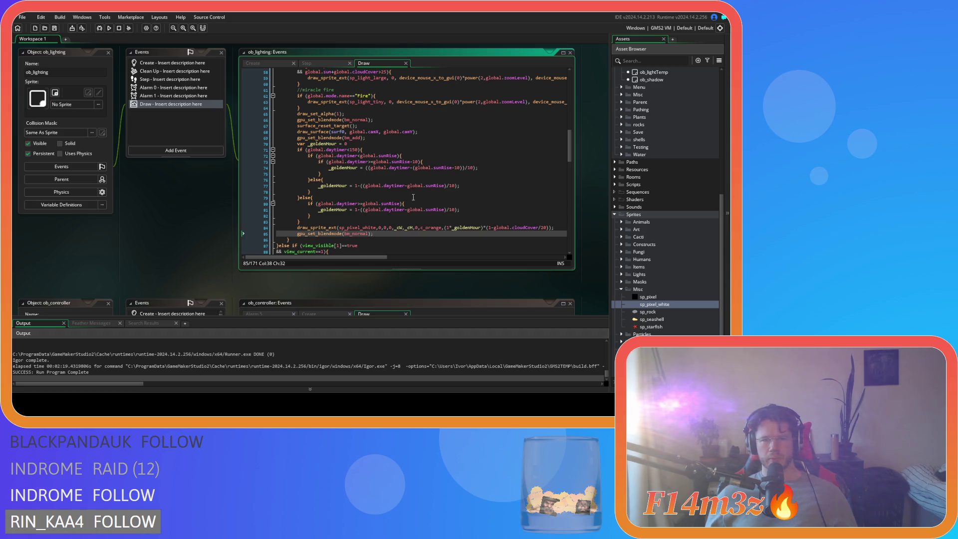
Step: Check the Create event code, then rebuild and run the game
left_click(149, 64)
scroll(512, 171, "up", 2)
left_click_drag(299, 106, 380, 108)
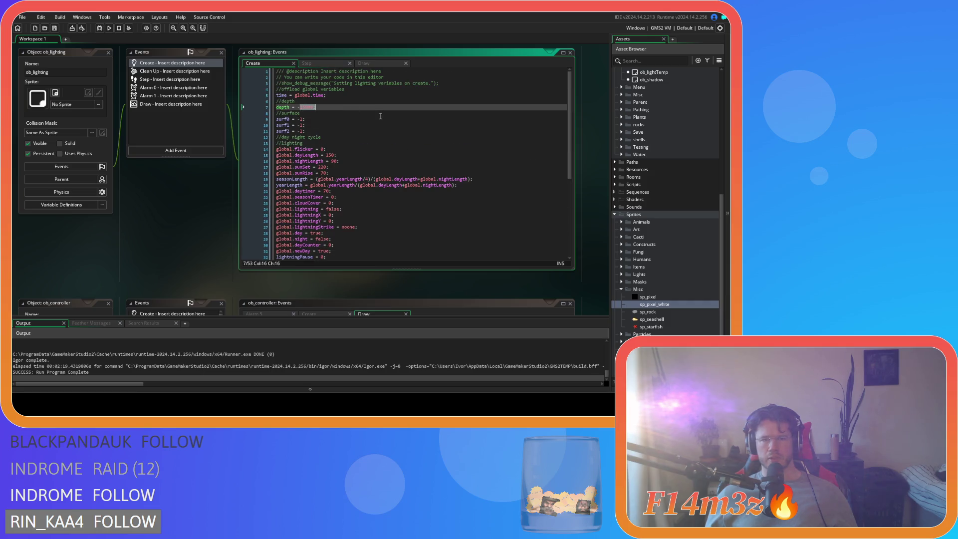
left_click(391, 60)
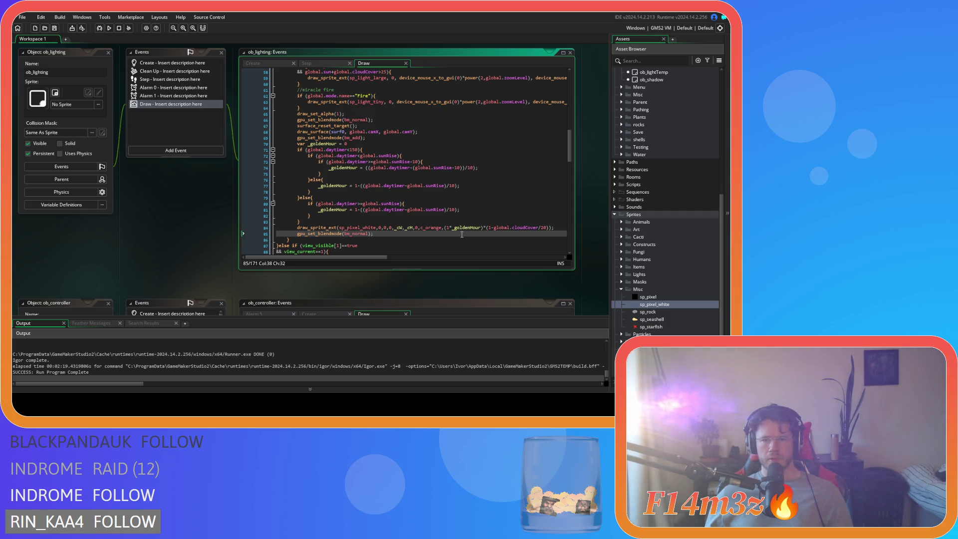
key("F5")
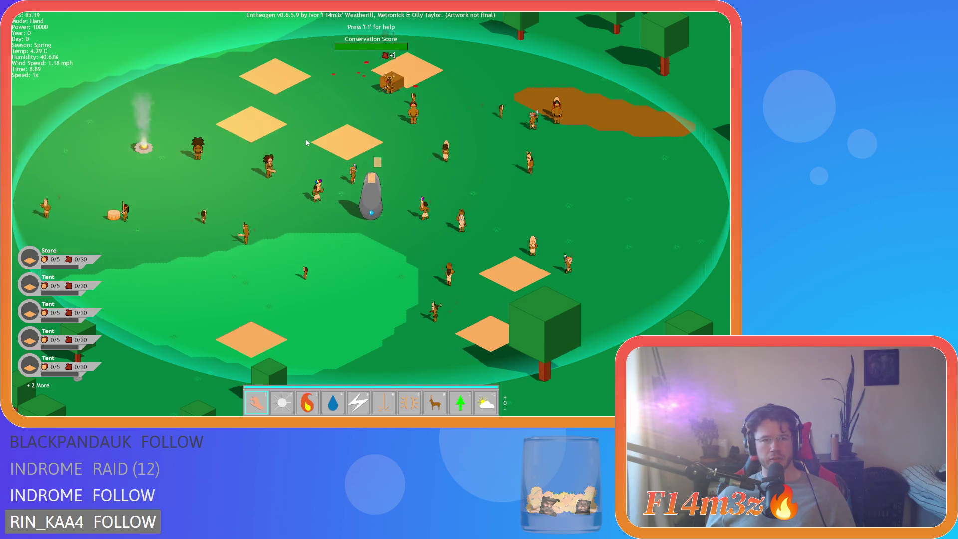
Step: Close the Camp panel, speed the game to 8x, and pan toward the campfire and village
key("Escape")
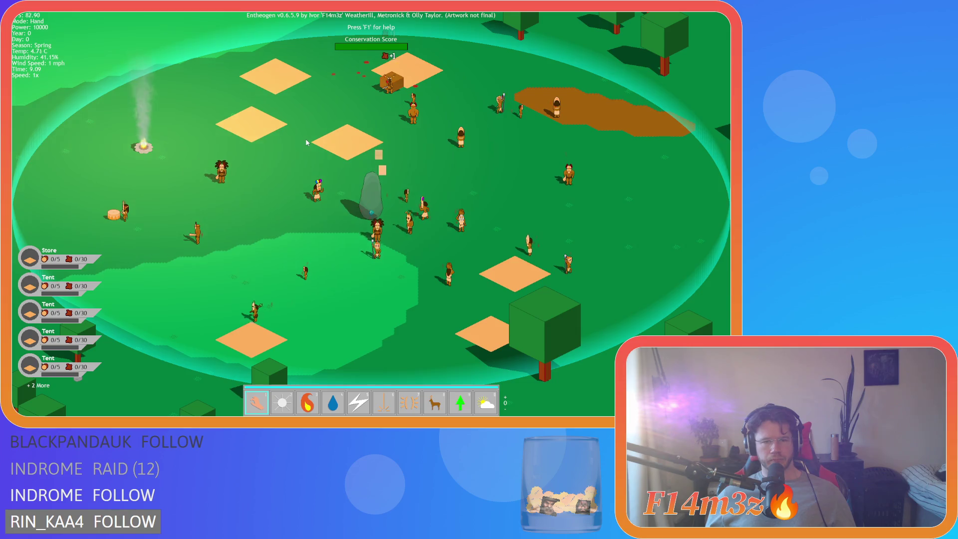
key("plus")
key("plus")
key("plus")
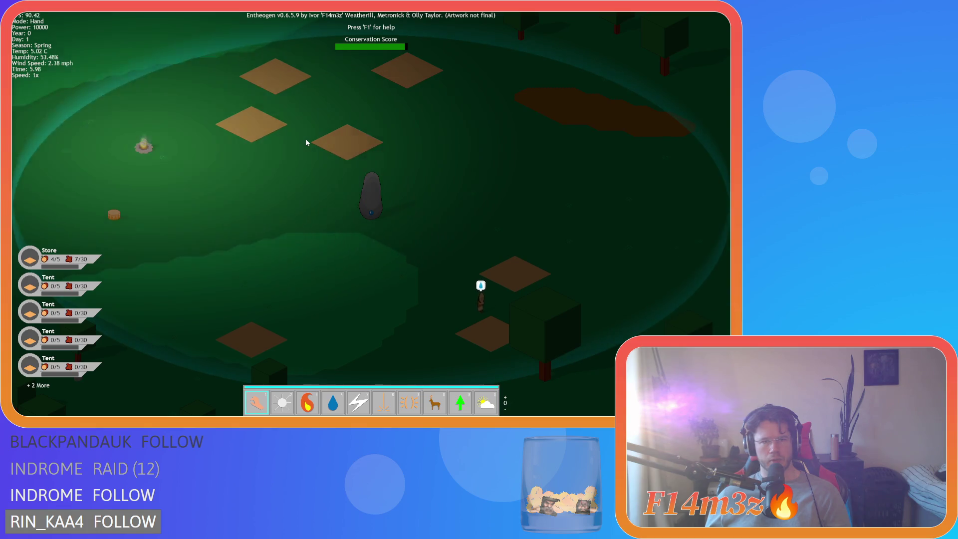
key("d")
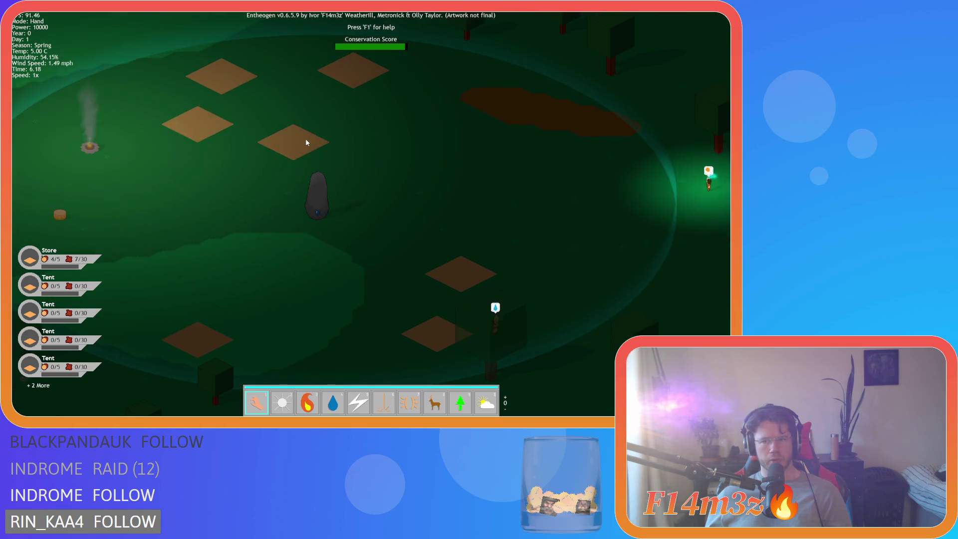
key("s")
key("a")
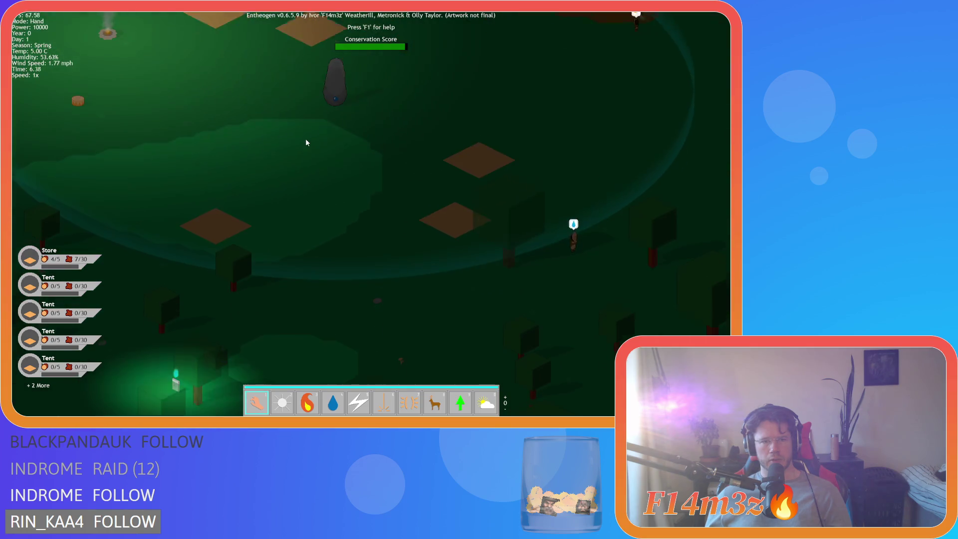
key("a")
key("w")
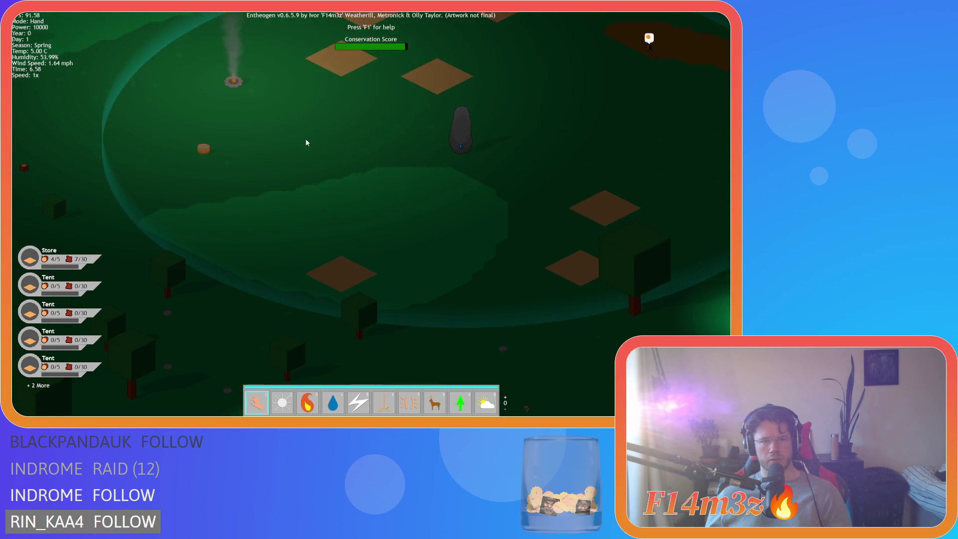
key("s")
key("s")
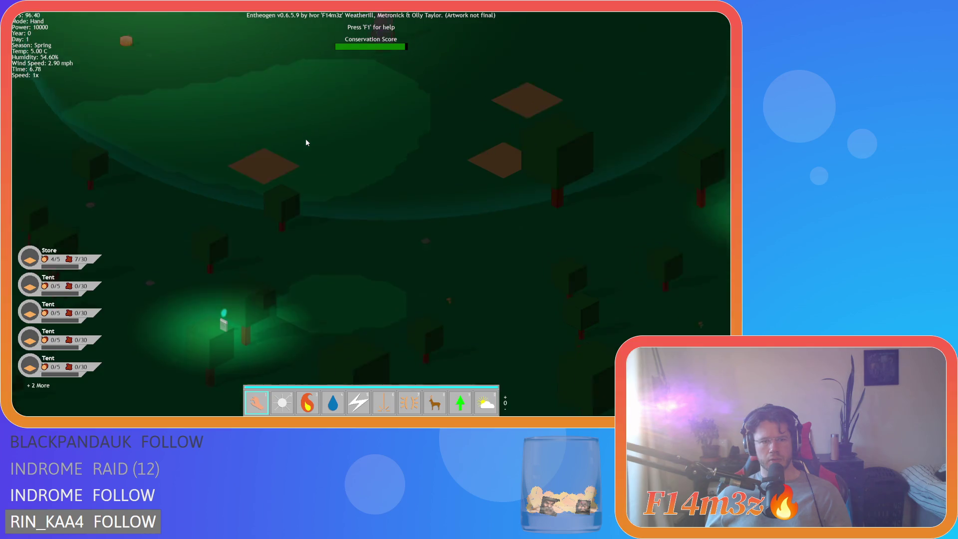
key("d")
key("w")
key("d")
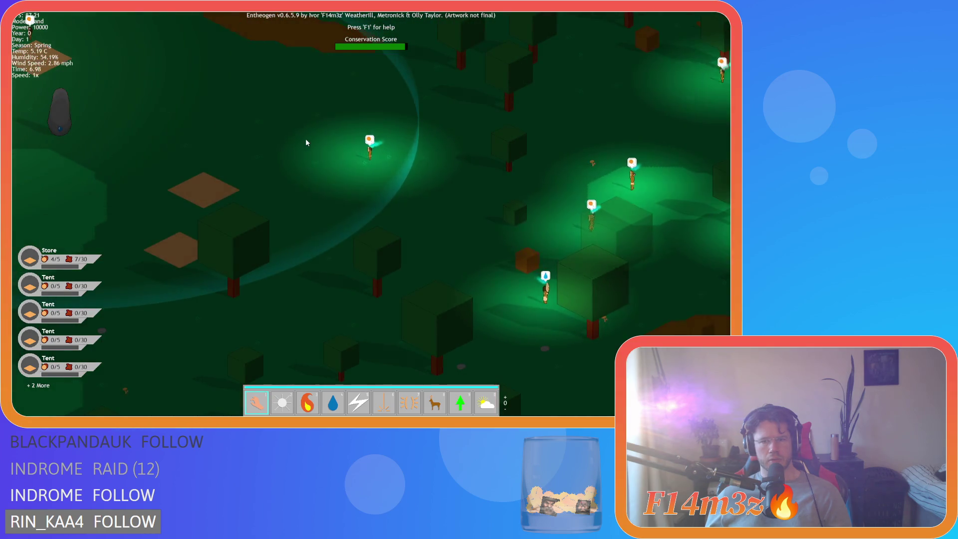
Step: Pan through the forest and past the lake back to the villagers, then quit the test run
key("d")
key("w")
key("a")
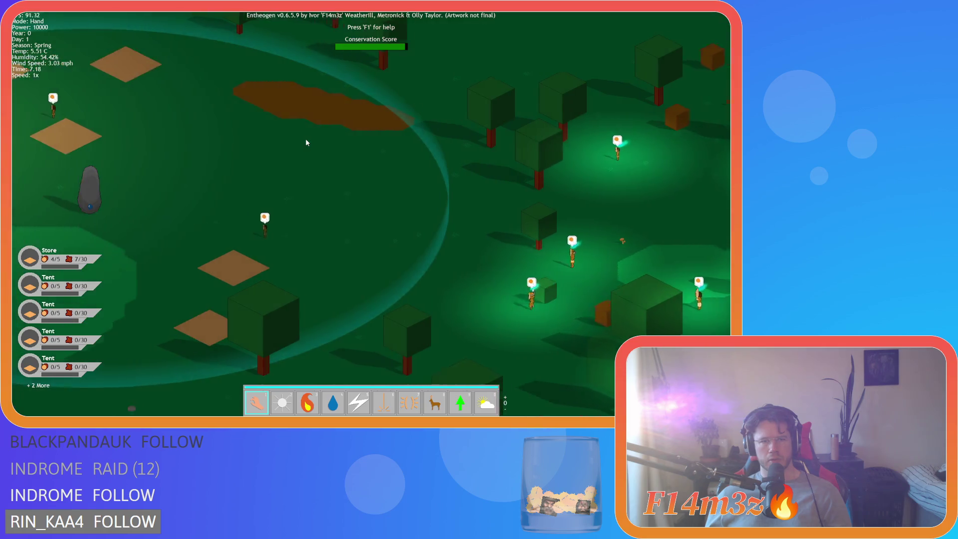
key("a")
key("s")
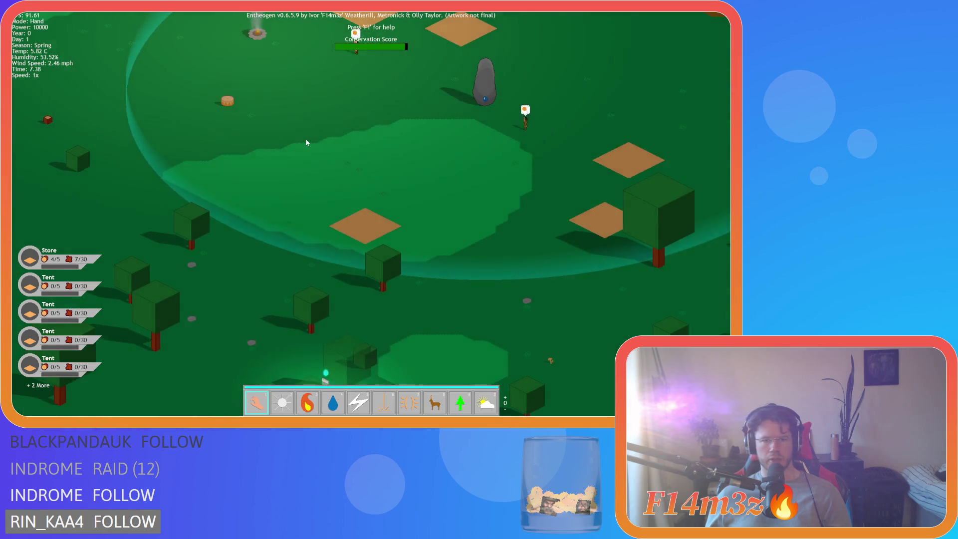
key("s")
key("d")
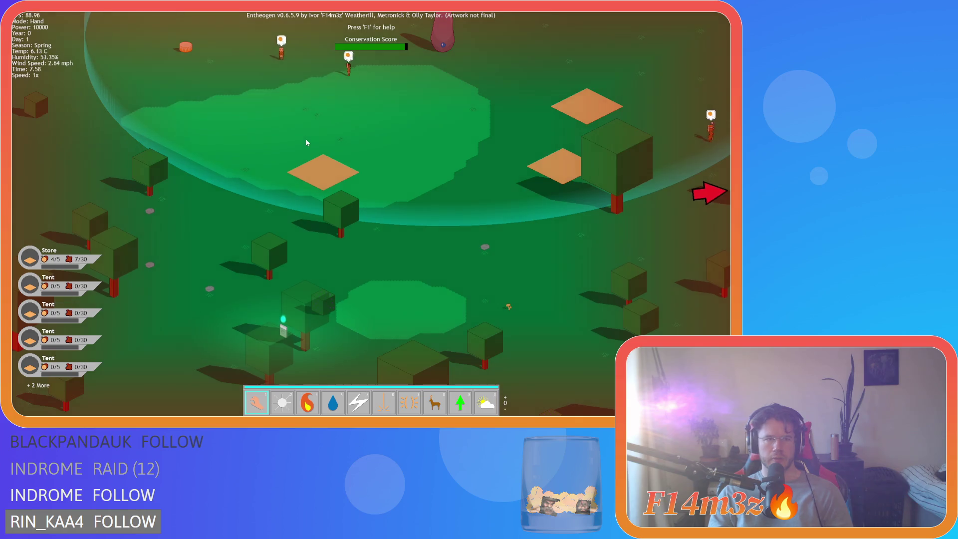
key("d")
key("w")
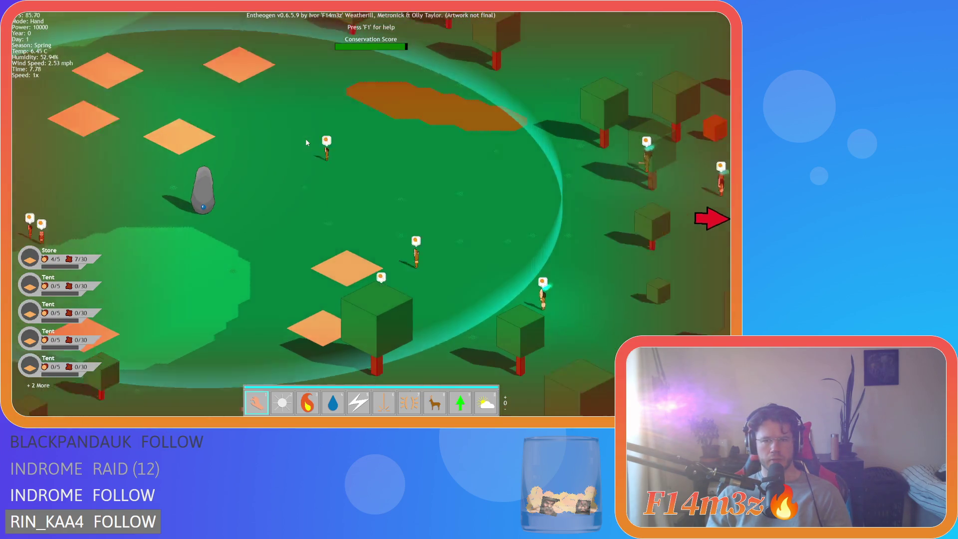
key("w")
key("d")
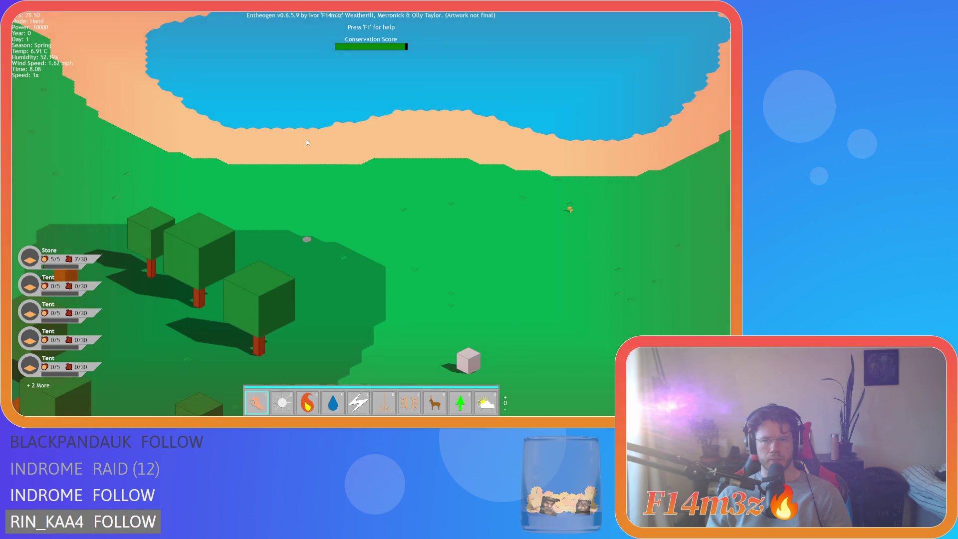
key("s")
key("a")
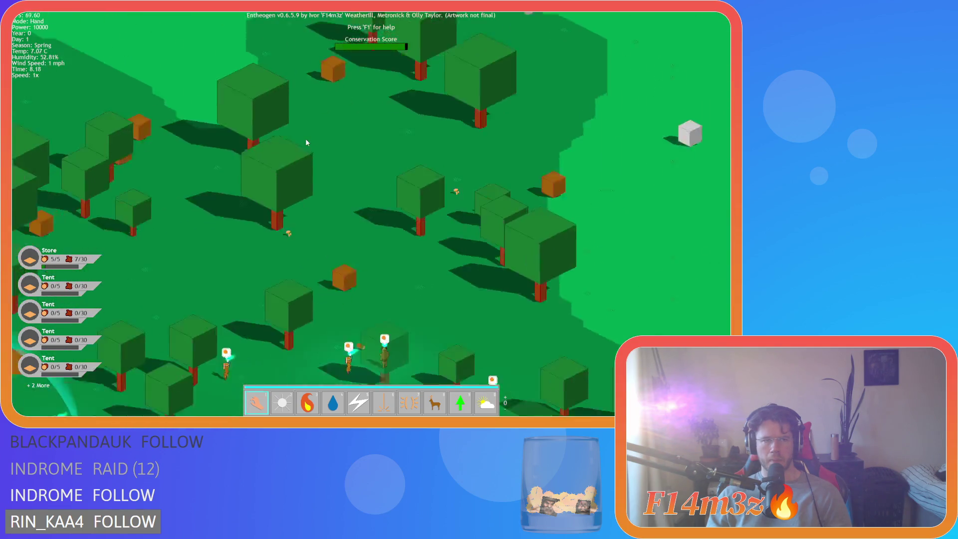
key("s")
key("a")
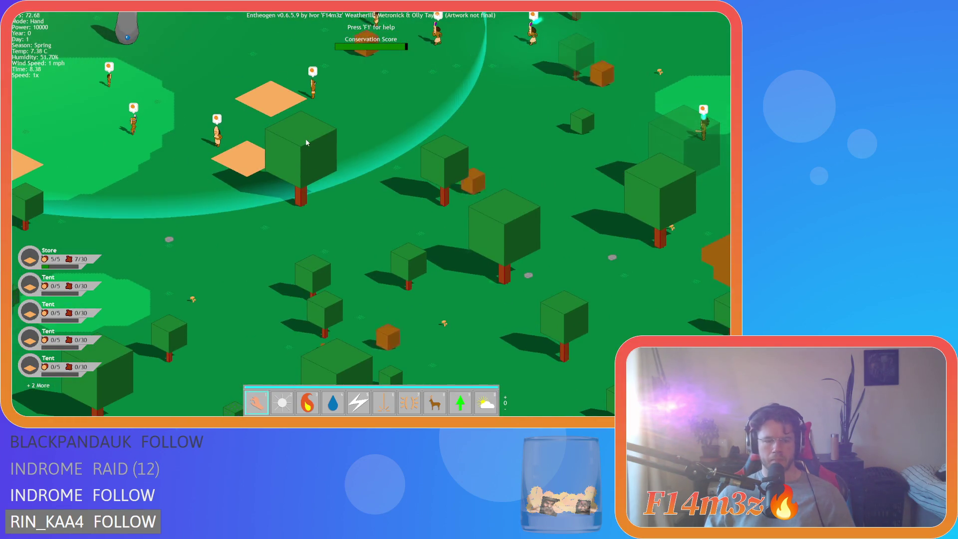
key("Escape")
key("Return")
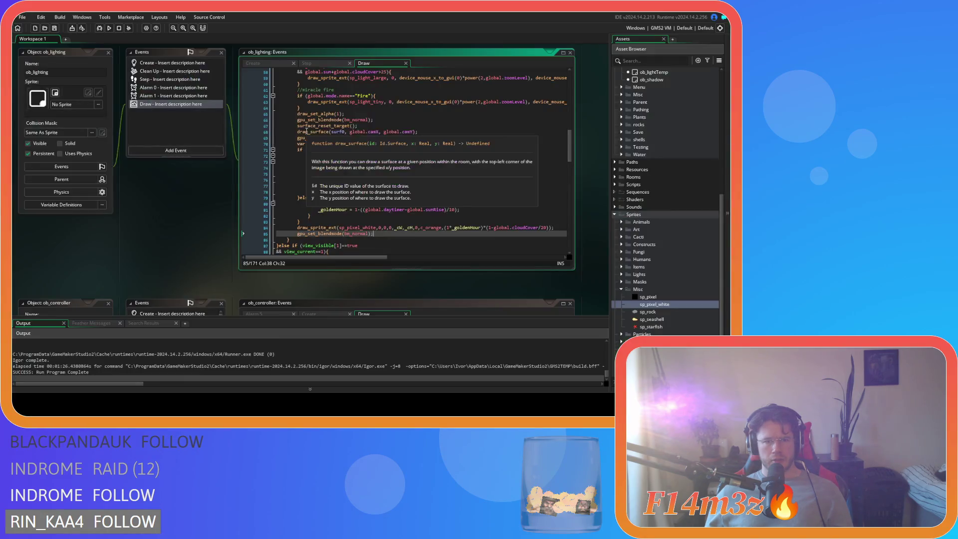
Step: Select the golden-hour block from the draw_sprite_ext overlay line up to the goldenHour start
scroll(446, 195, "up", 2)
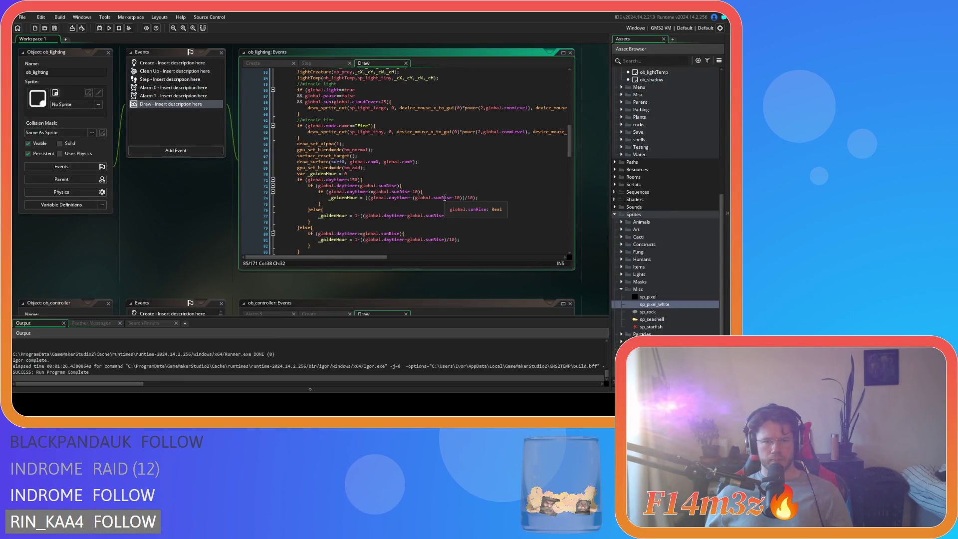
scroll(445, 197, "up", 12)
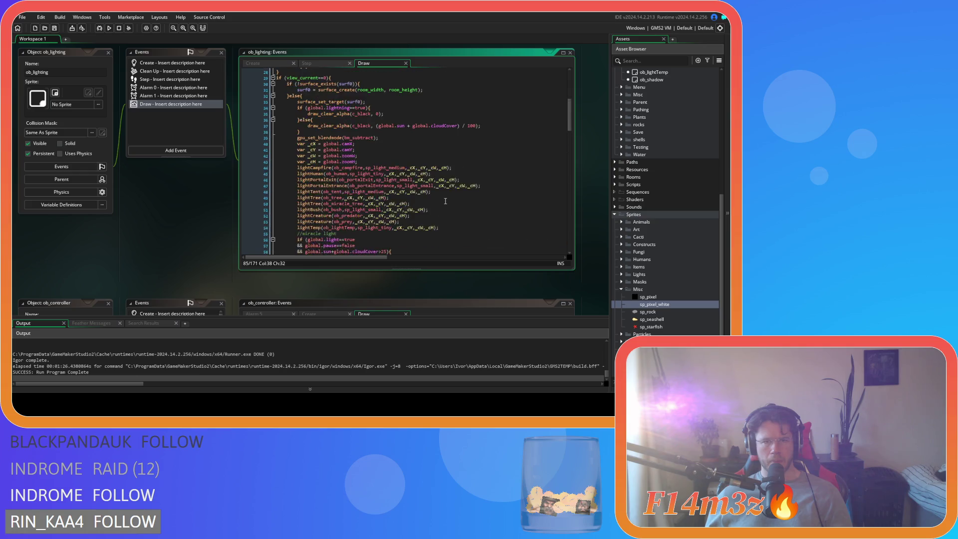
scroll(445, 201, "down", 3)
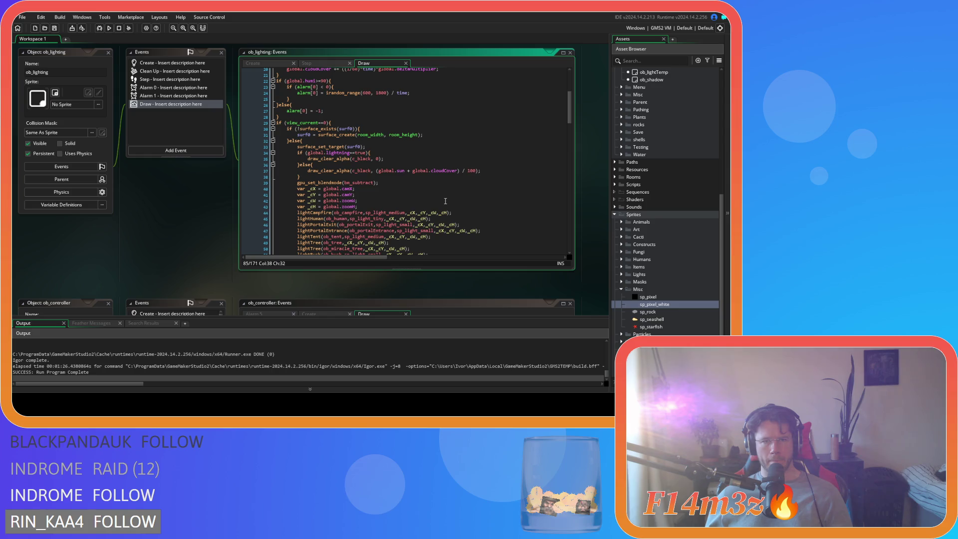
left_click(310, 140)
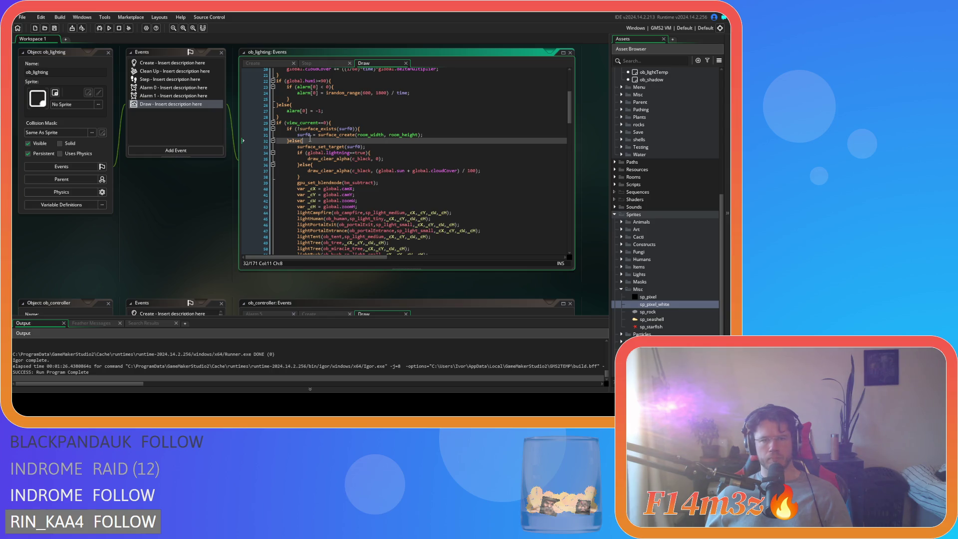
scroll(381, 183, "down", 15)
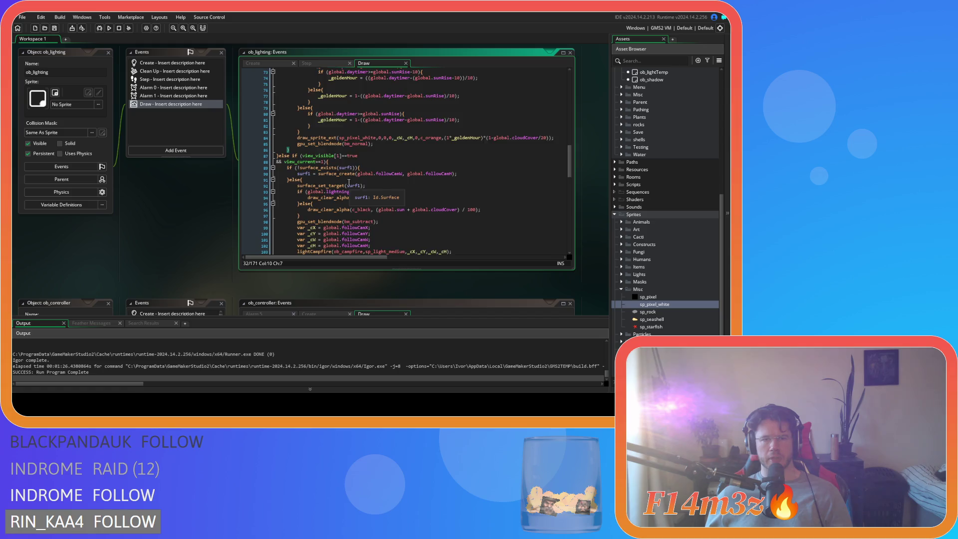
scroll(348, 183, "up", 15)
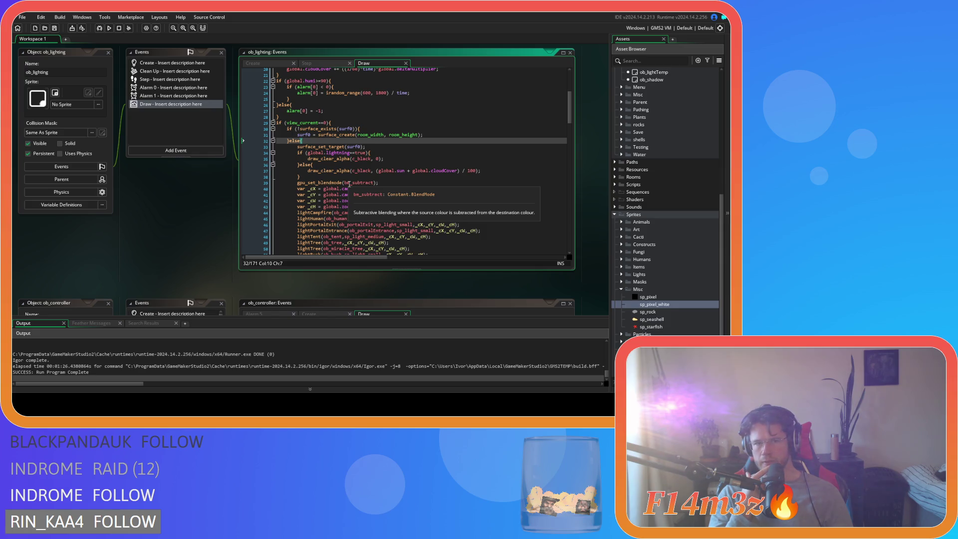
scroll(349, 184, "down", 5)
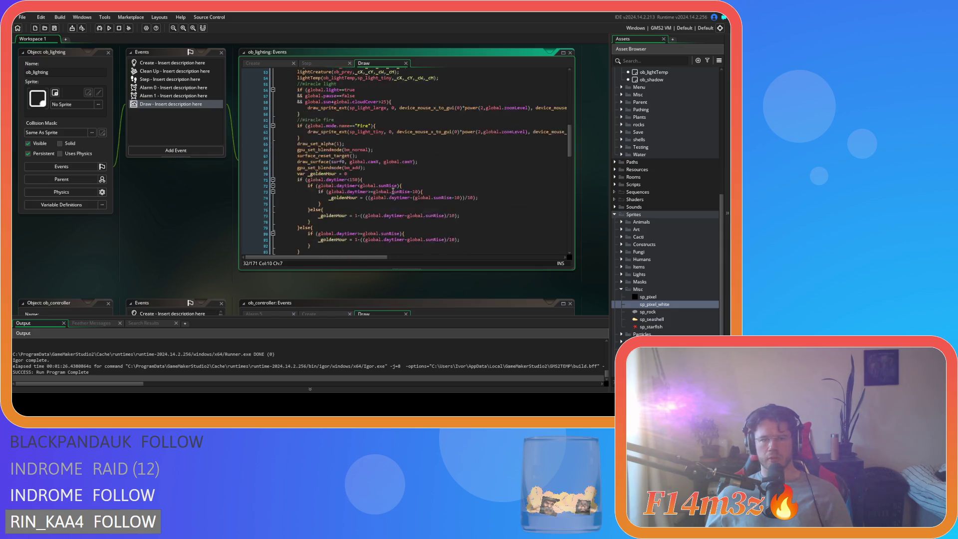
scroll(379, 185, "up", 6)
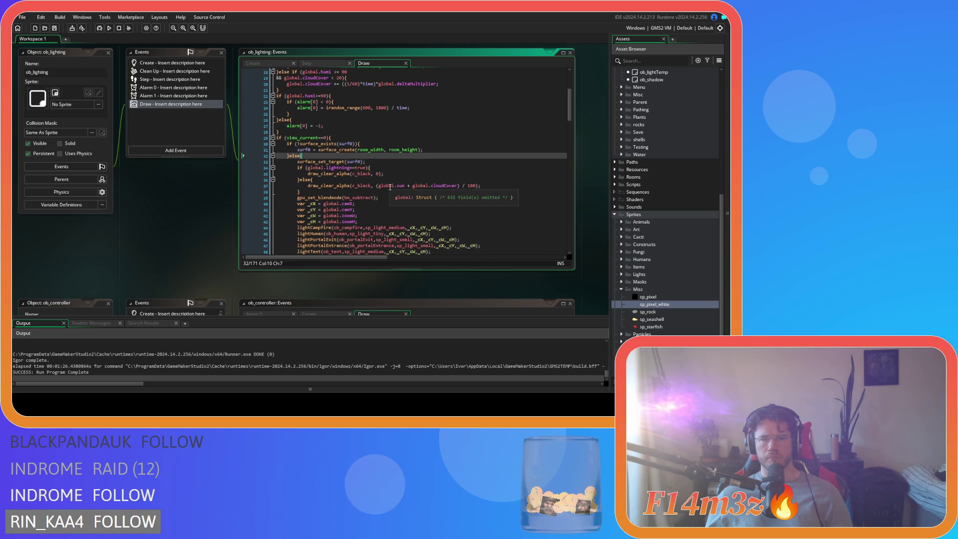
scroll(390, 187, "down", 15)
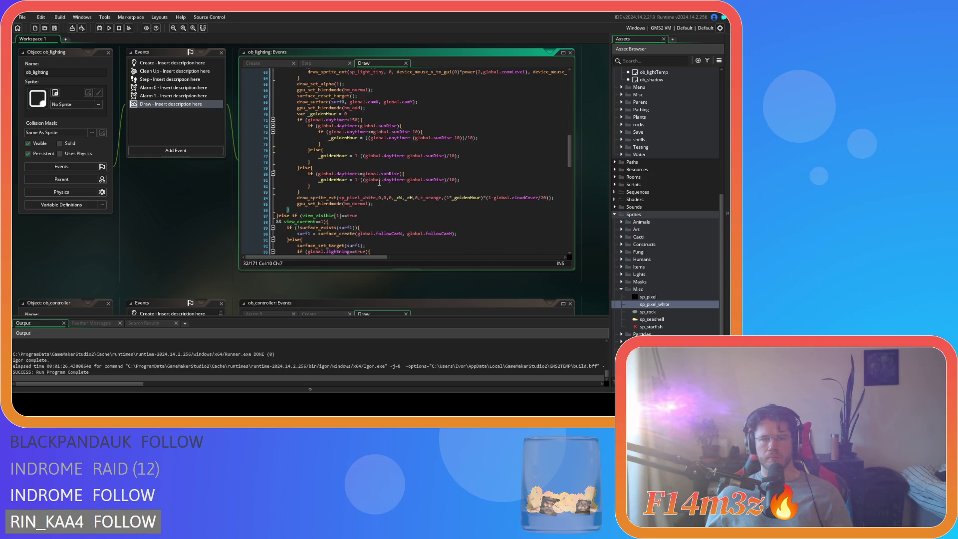
mouse_move(379, 204)
left_mouse_down()
mouse_move(321, 173)
mouse_move(316, 130)
mouse_move(297, 108)
left_mouse_up()
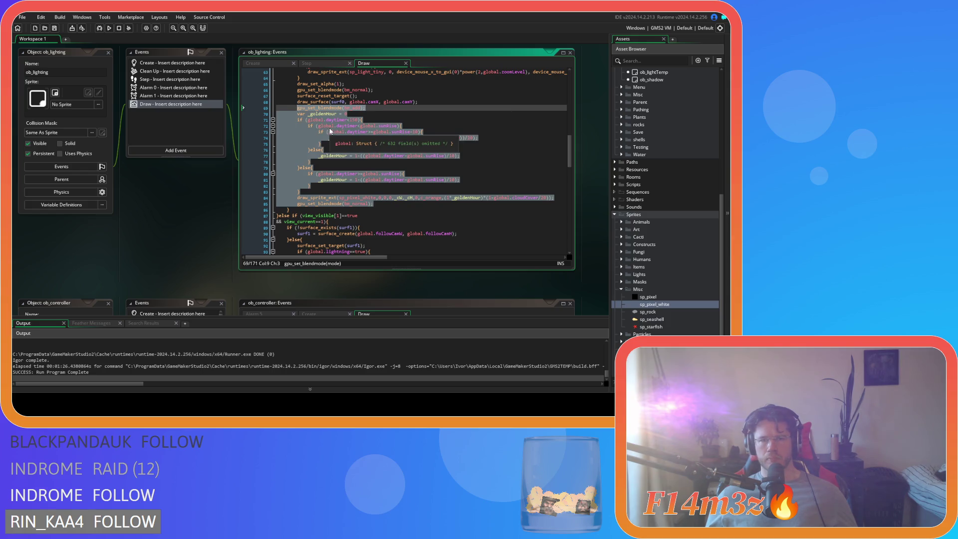
Step: Move the golden-hour block past the closing brace and outdent it one level
key("Delete")
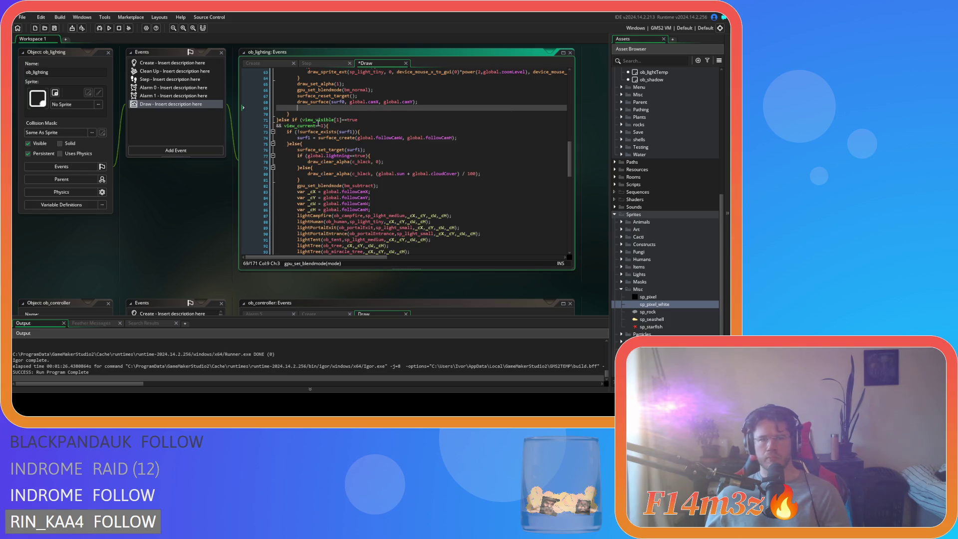
key("ctrl+z")
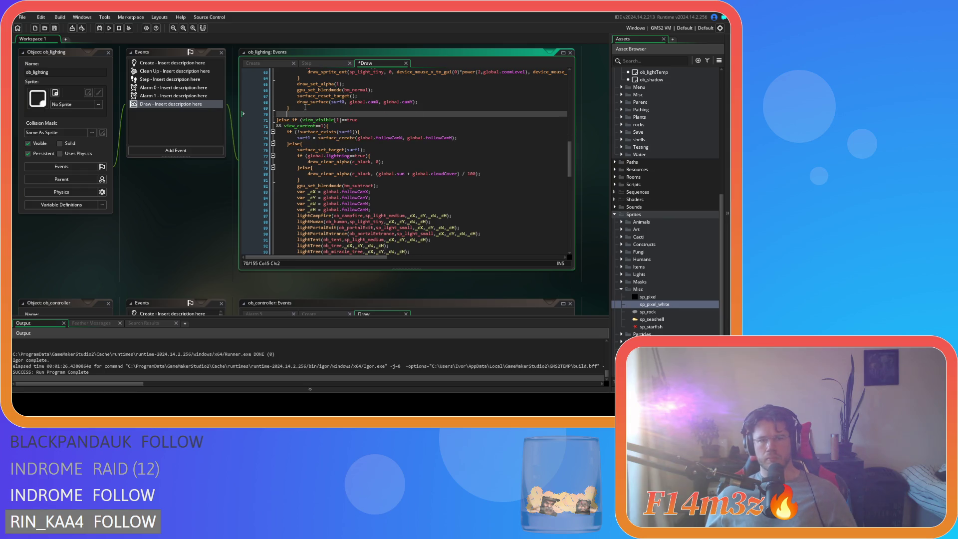
left_click_drag(375, 210, 217, 118)
key("shift+Tab")
Step: Review the sunrise timing condition, goldenHour formula and orange overlay draw call
left_click(332, 140)
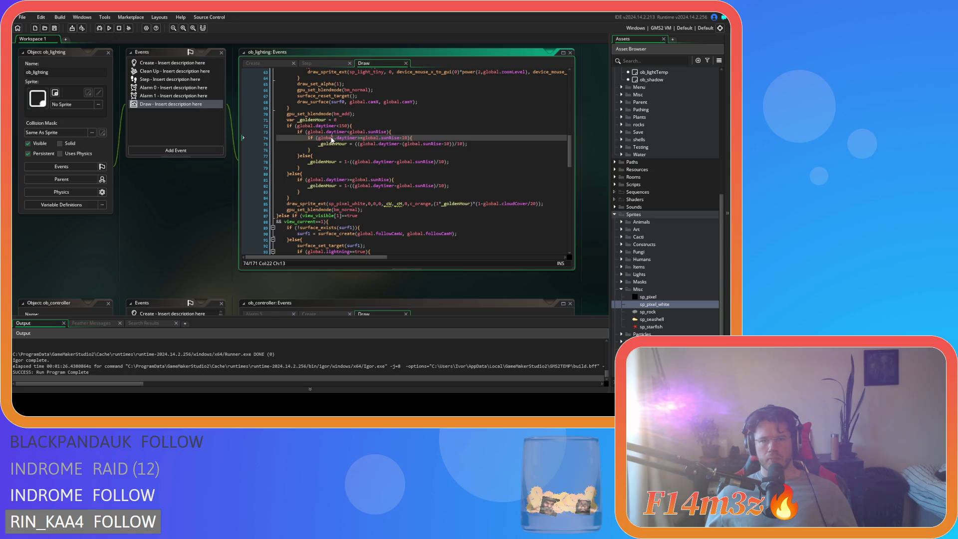
left_click(410, 144)
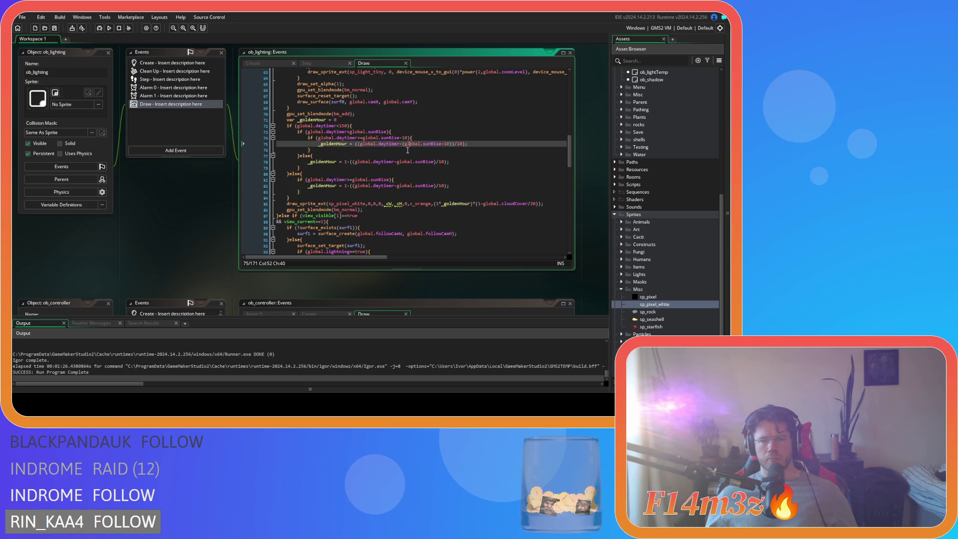
left_click(388, 205)
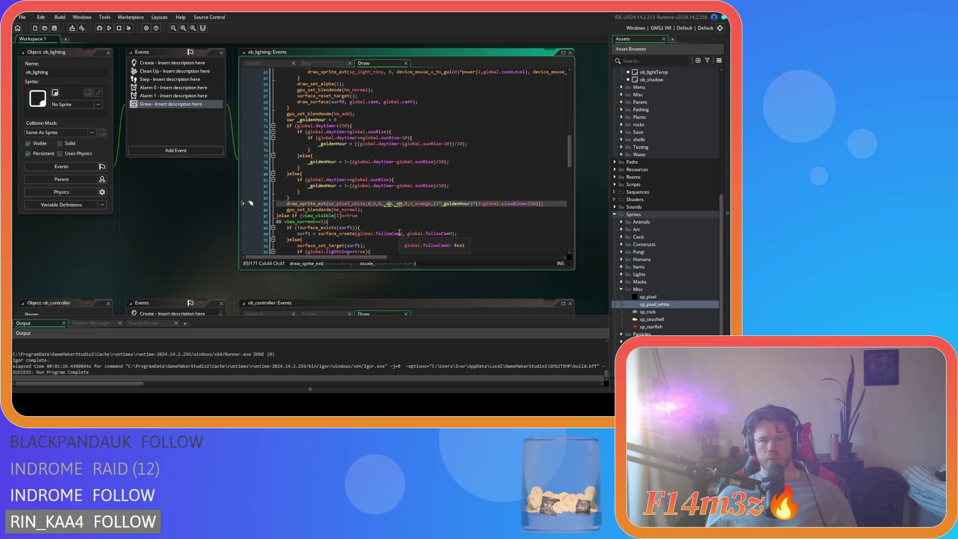
mouse_move(390, 204)
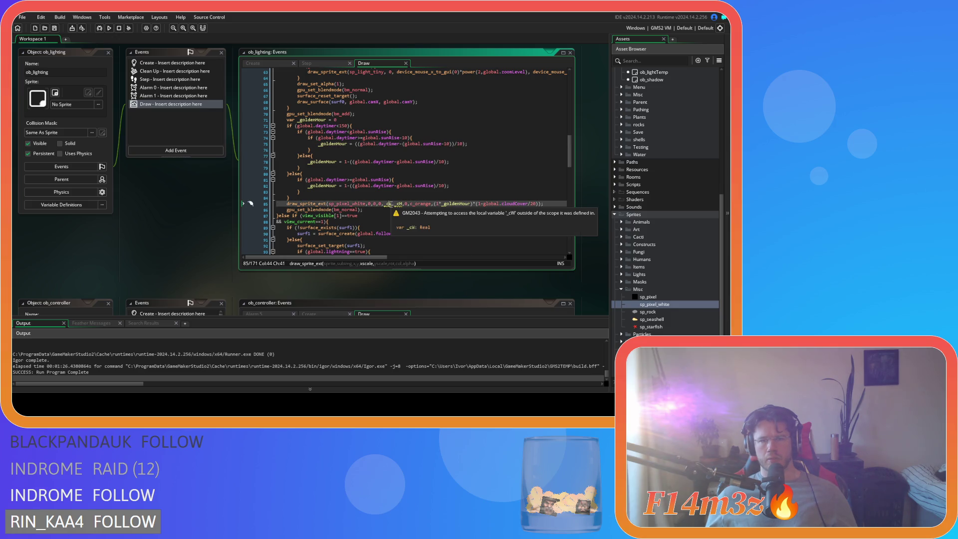
scroll(389, 204, "up", 13)
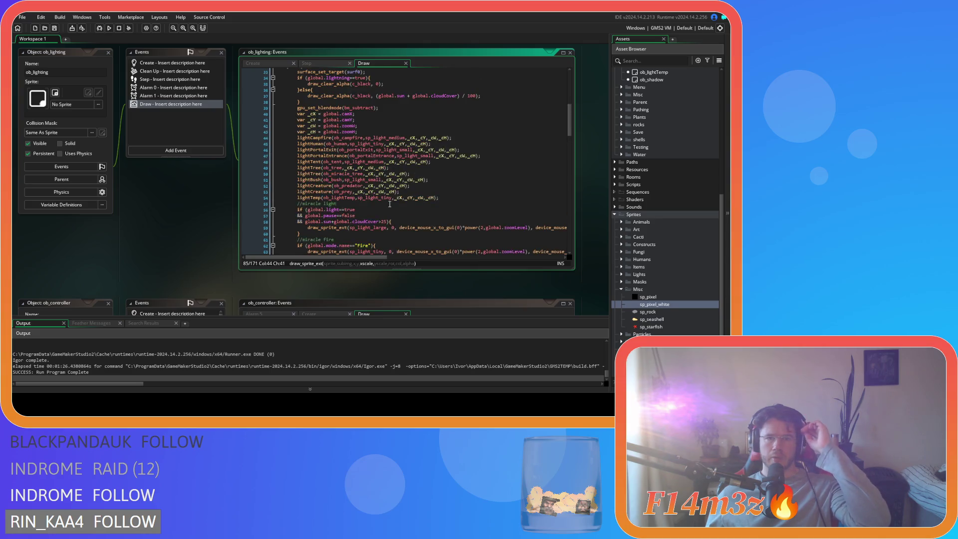
Step: Inspect how _cX and _cW are defined from global.cam
left_click(323, 174)
left_click_drag(324, 174, 348, 176)
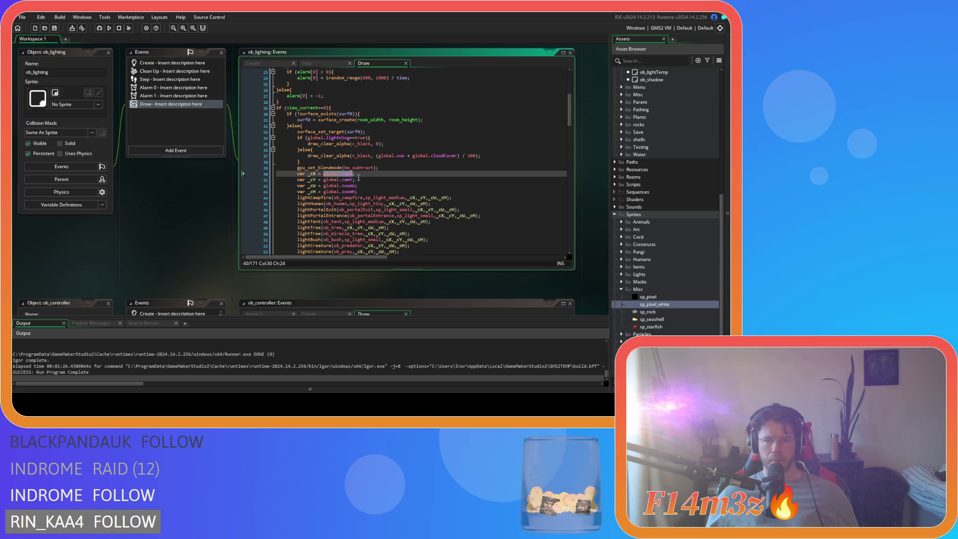
left_click(325, 185)
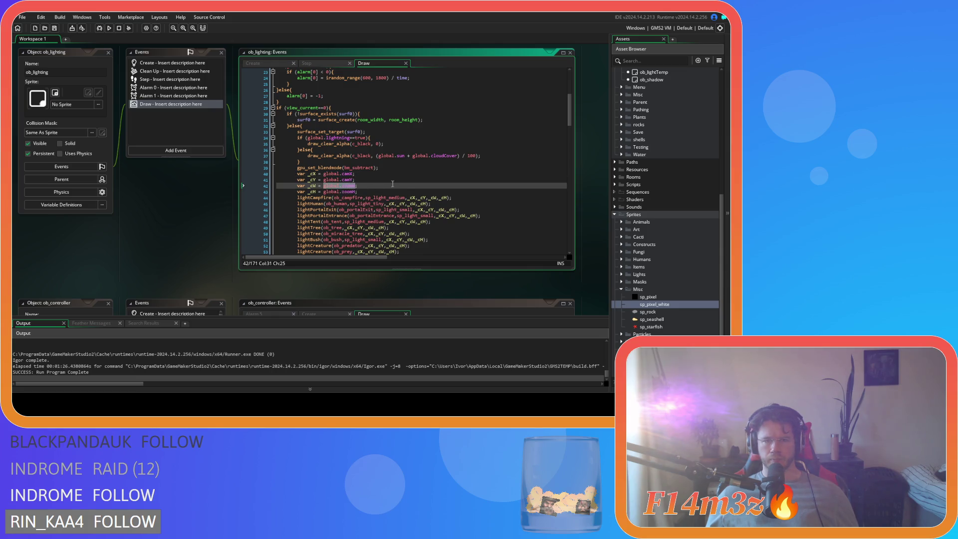
scroll(391, 184, "down", 9)
scroll(413, 187, "down", 3)
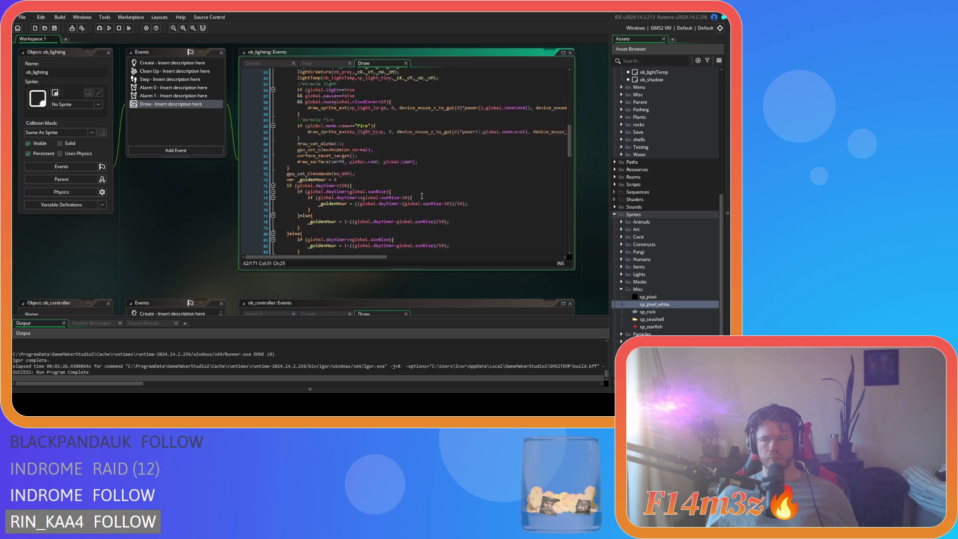
scroll(420, 201, "up", 12)
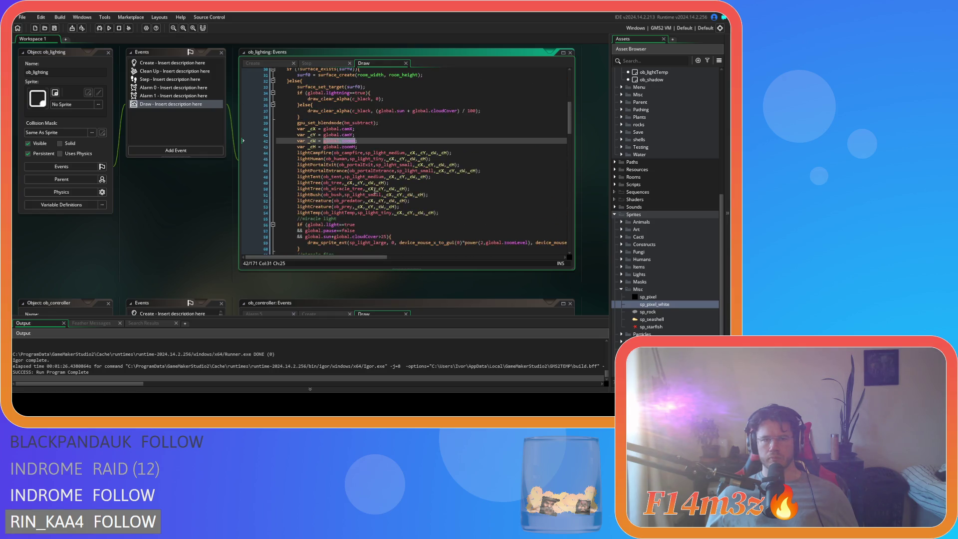
scroll(374, 189, "down", 13)
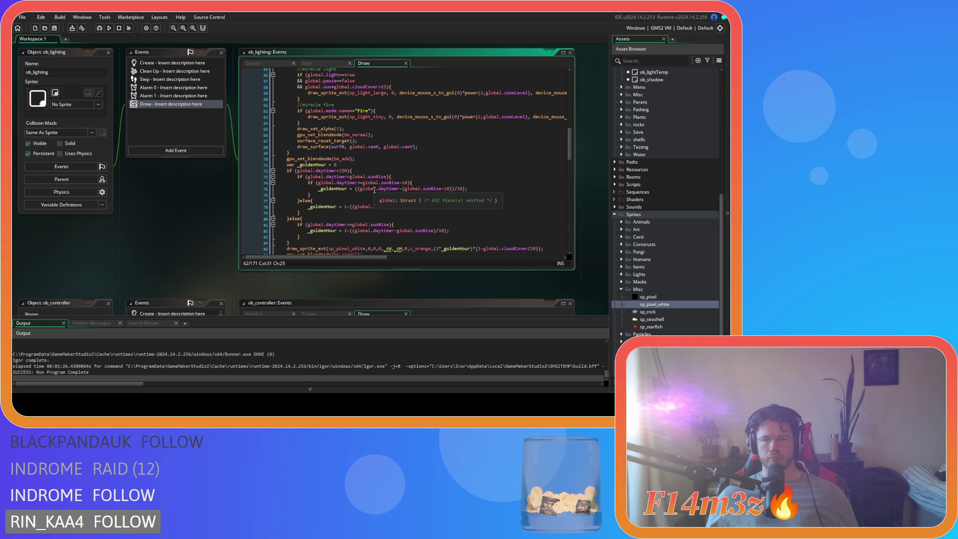
Step: Change line 85's second global.zoomW to global.zoomH and save
left_click(388, 189)
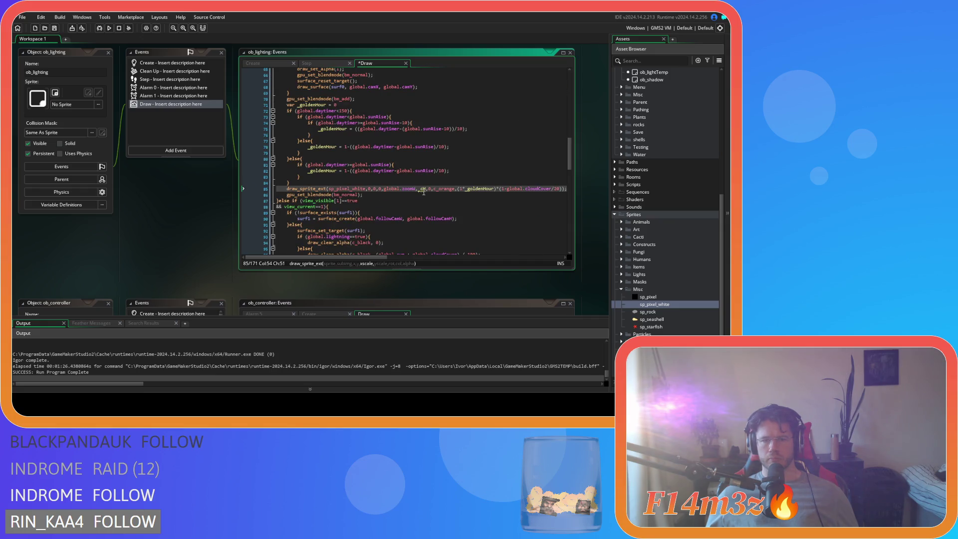
key("BackSpace")
type("H")
key("ctrl+s")
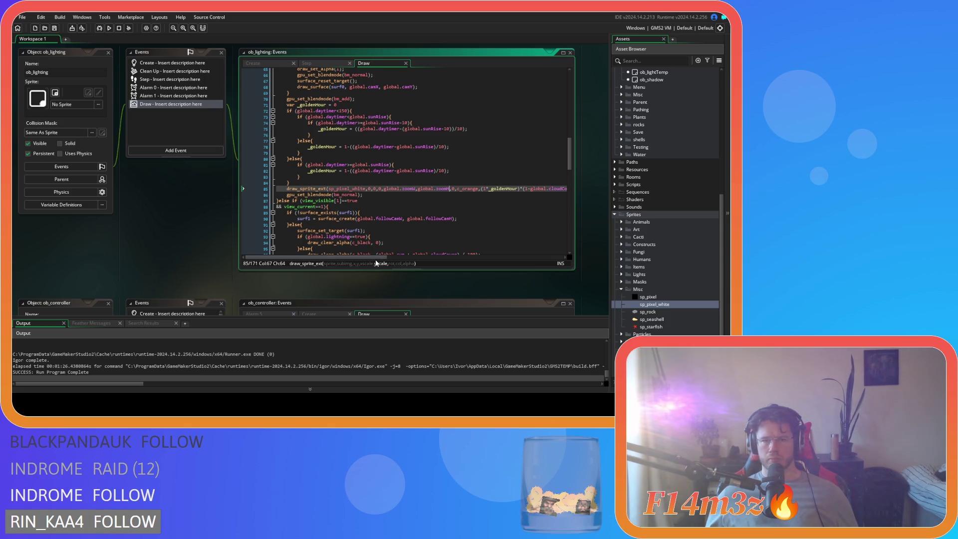
mouse_move(375, 258)
left_mouse_down()
mouse_move(439, 260)
mouse_move(375, 258)
left_mouse_up()
Step: Check the overlay draw call, blend mode and _goldenHour declaration, then build and run the game
left_click(370, 188)
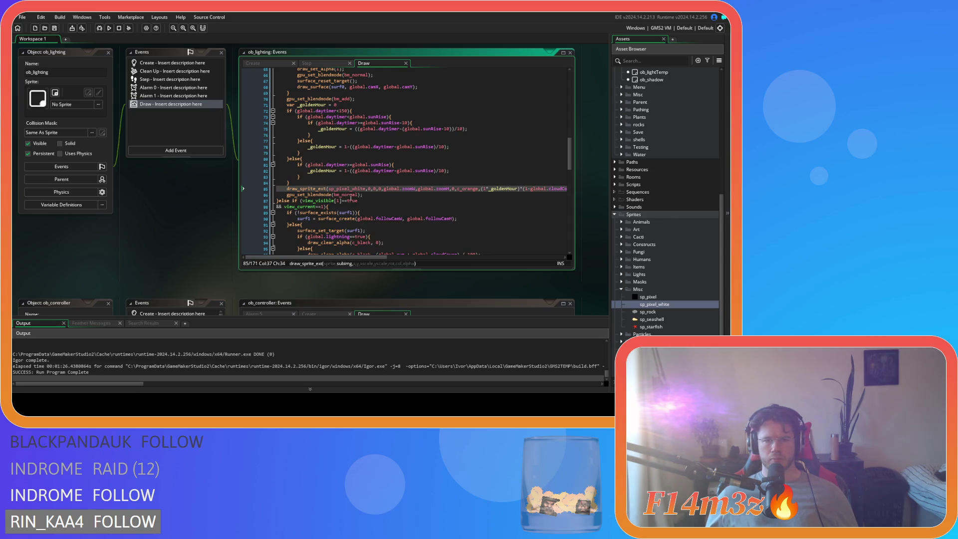
left_click(336, 194)
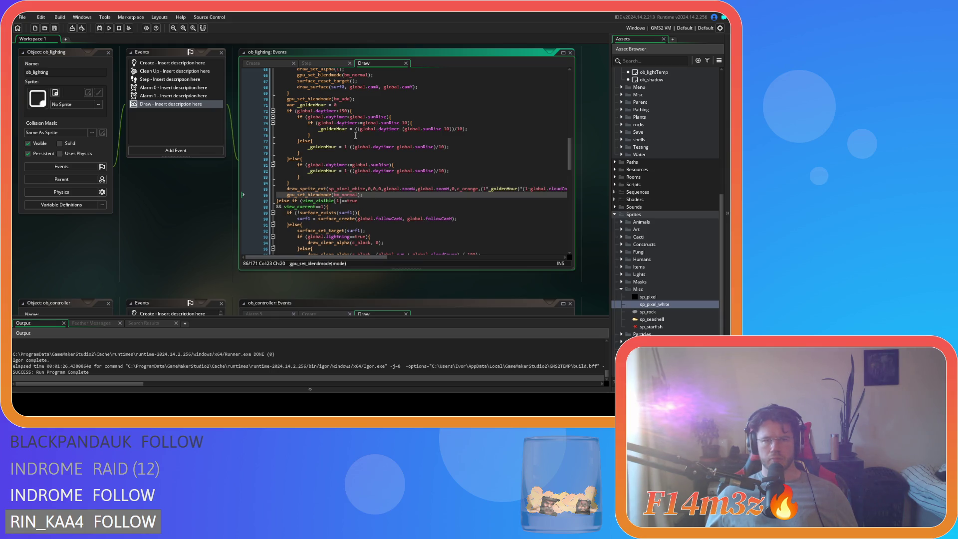
left_click(348, 96)
left_click(363, 106)
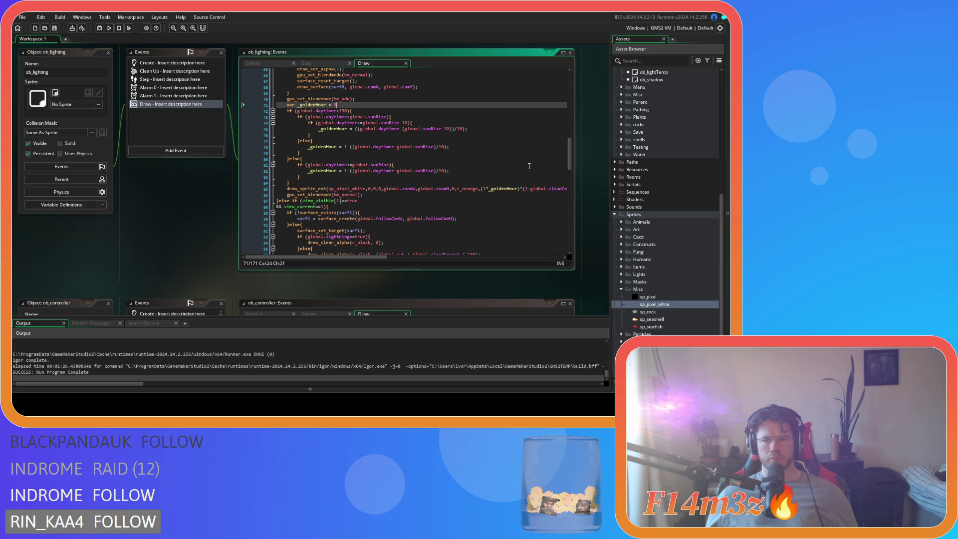
left_click_drag(567, 155, 571, 88)
left_click_drag(567, 99, 568, 158)
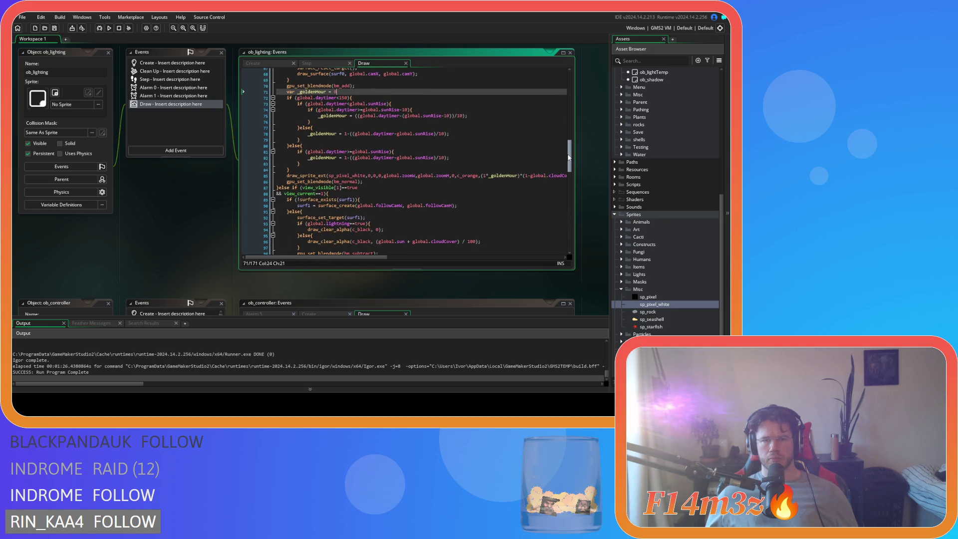
left_click_drag(568, 158, 563, 153)
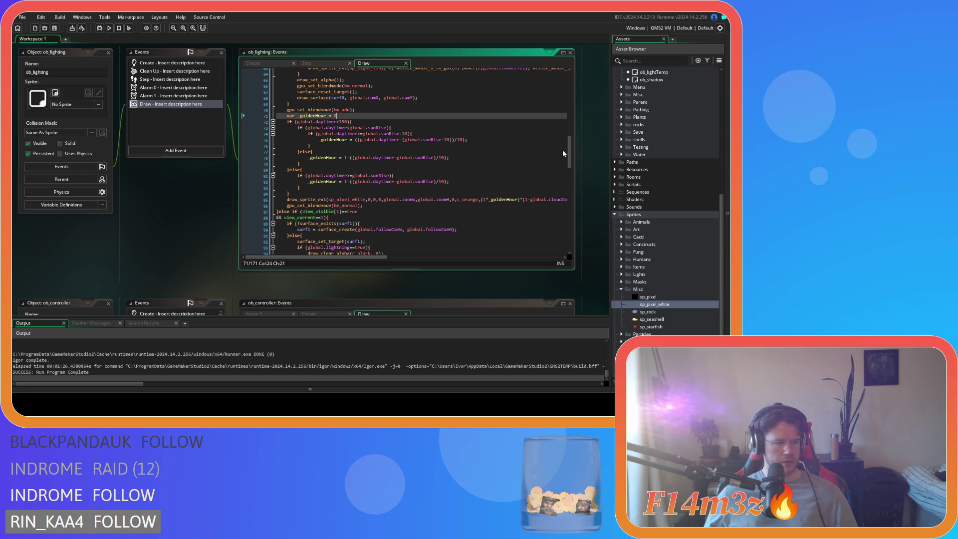
key("F5")
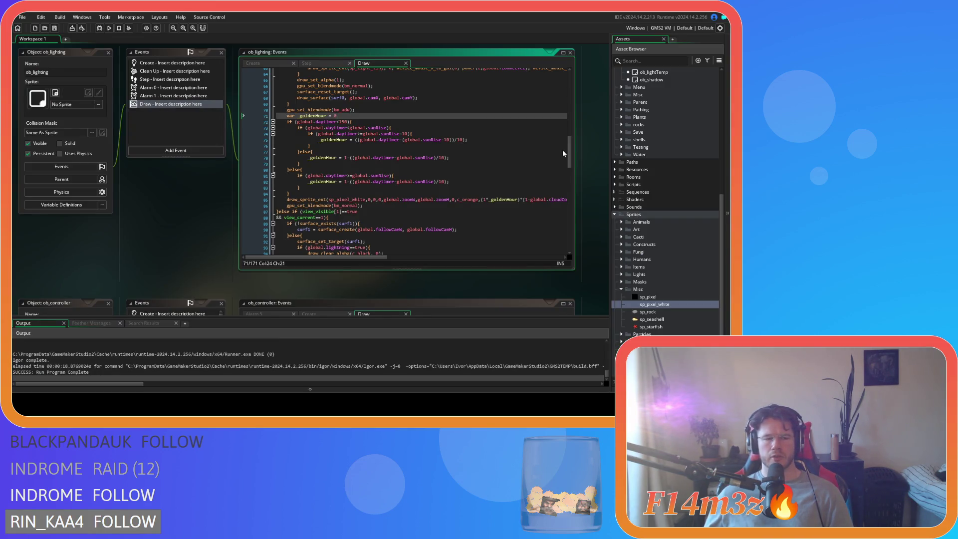
left_click_drag(569, 155, 570, 113)
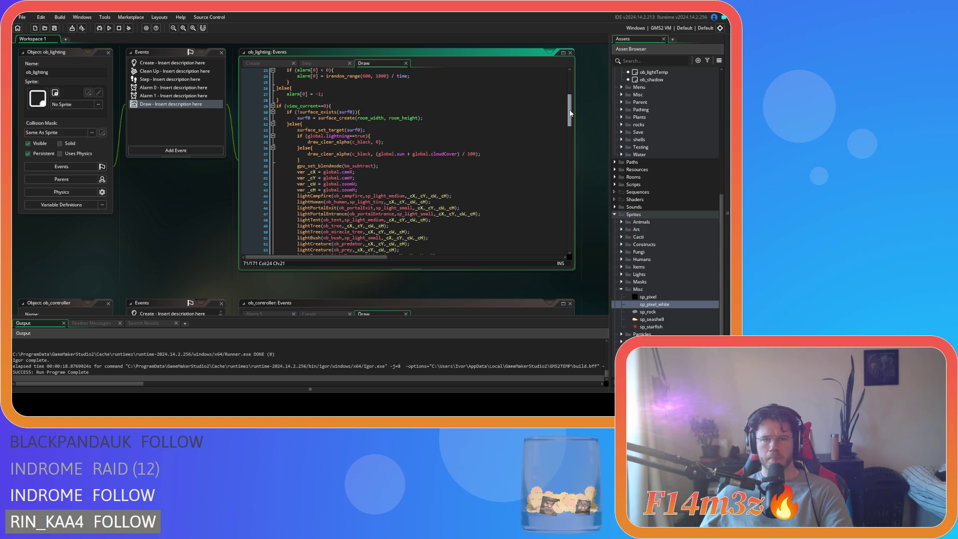
mouse_move(570, 113)
left_mouse_down()
mouse_move(588, 169)
mouse_move(587, 152)
left_mouse_up()
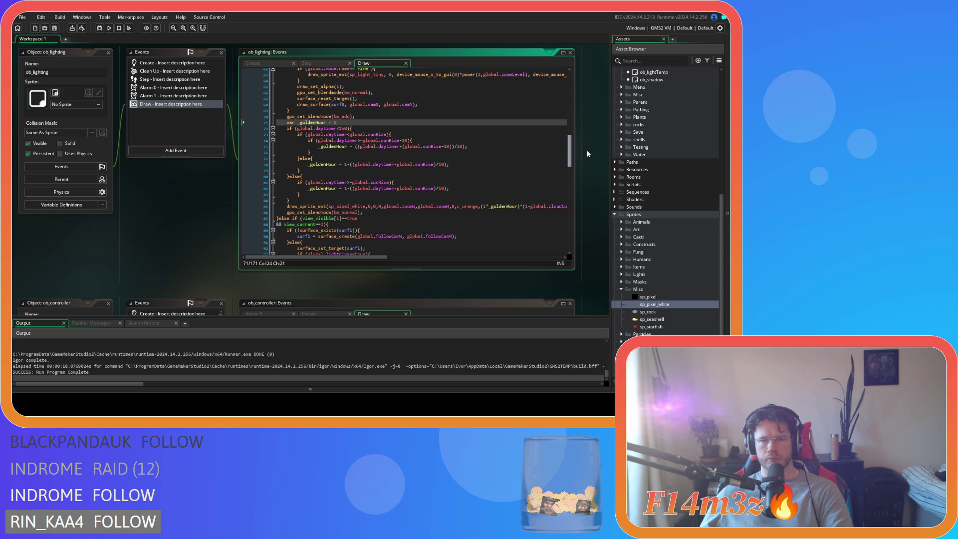
left_click(348, 116)
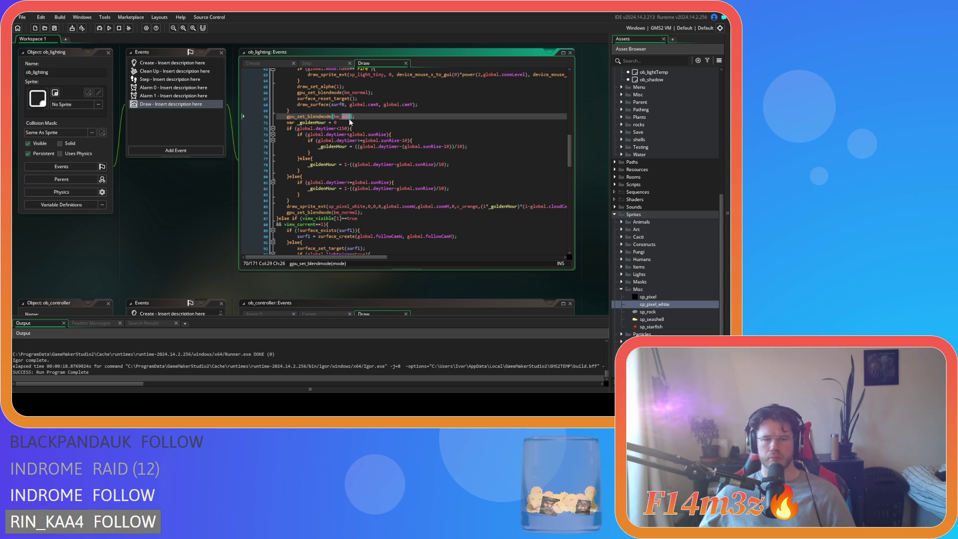
Step: Change line 70's blend mode from bm_add to bm_normal, save, and launch a test build
type("norm")
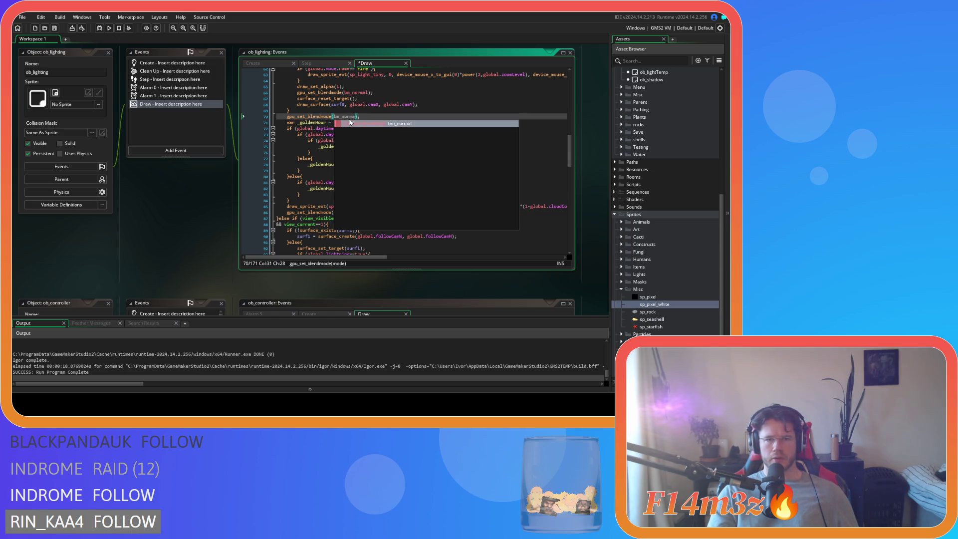
key("Return")
key("ctrl+s")
key("F5")
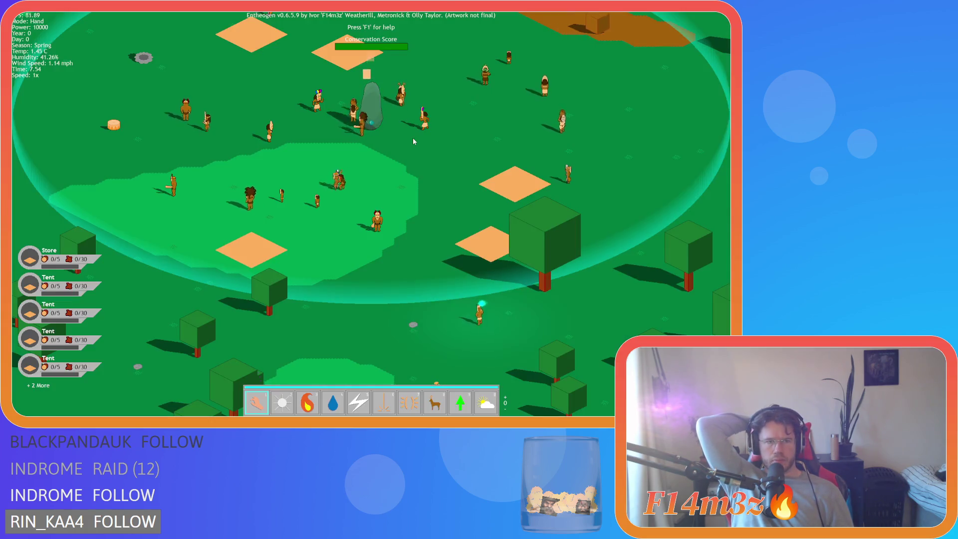
Step: Quit the running Entheogen test build and confirm
key("Escape")
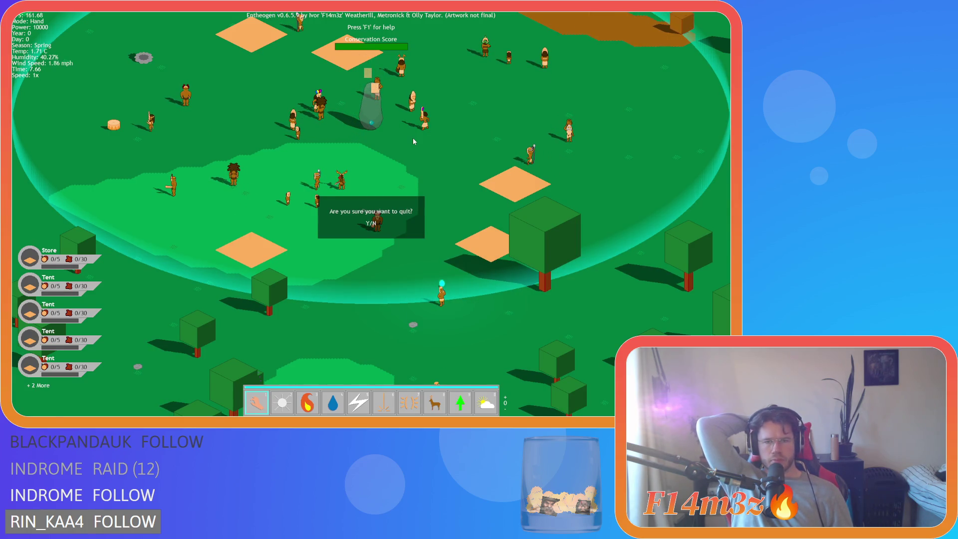
key("Return")
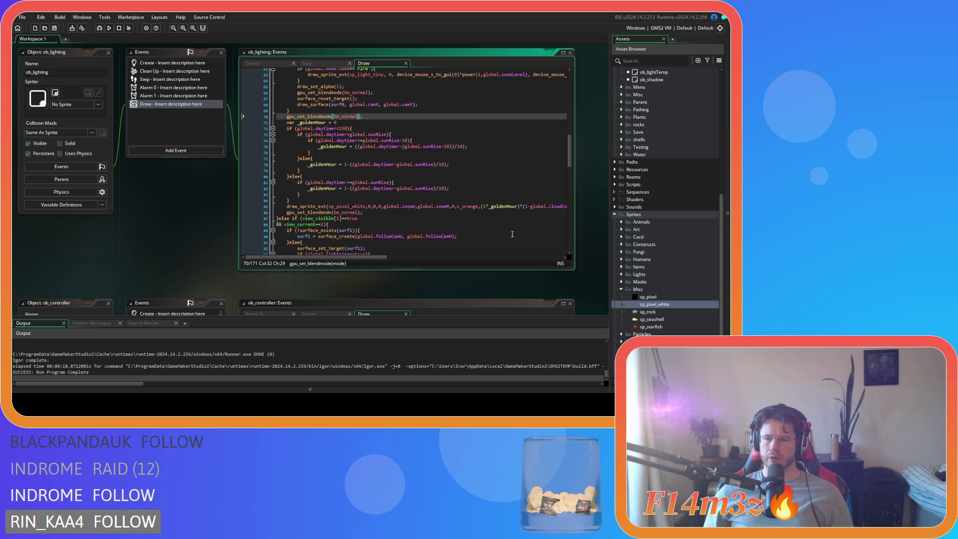
Step: Restore line 70's blend mode to bm_add
left_click(465, 212)
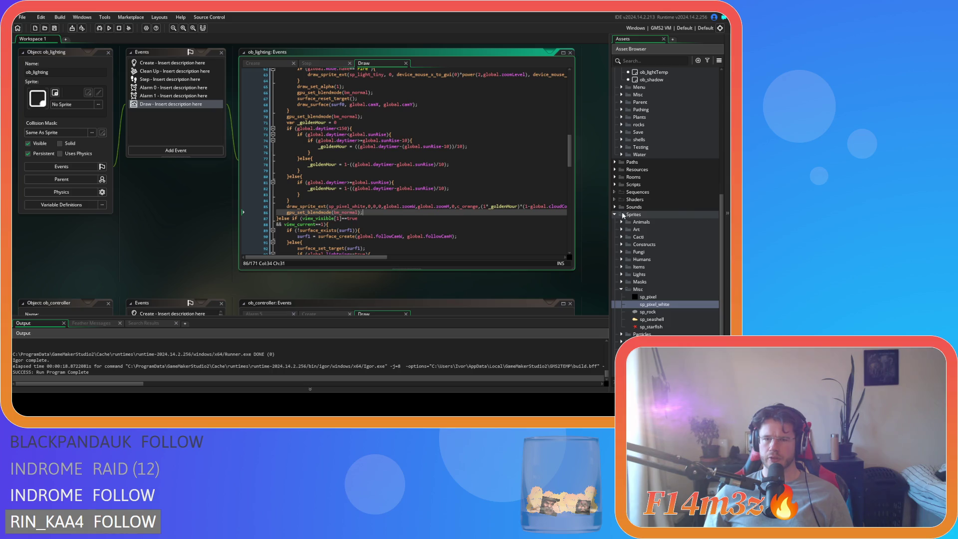
scroll(598, 205, "up", 2)
scroll(648, 183, "up", 1)
scroll(603, 218, "down", 3)
scroll(597, 220, "up", 2)
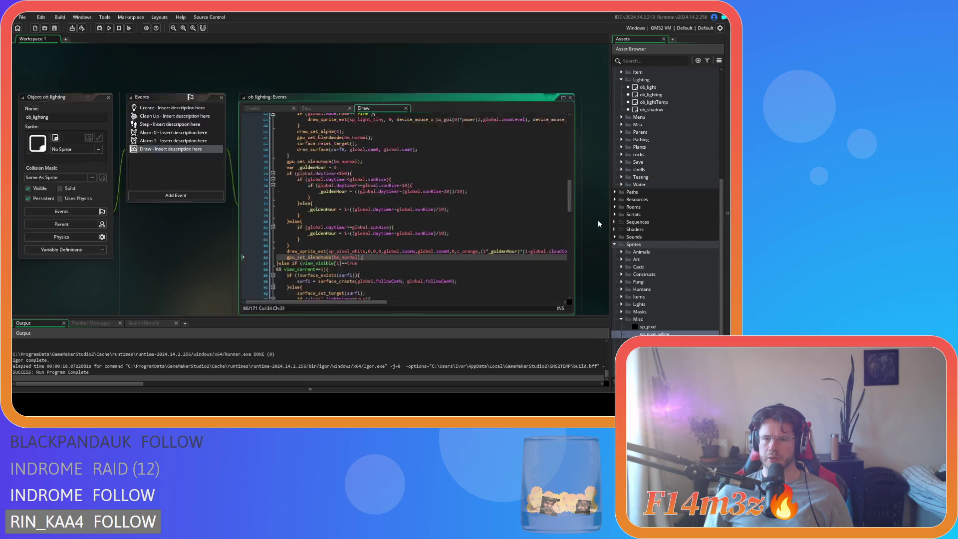
scroll(591, 241, "down", 1)
scroll(620, 235, "up", 6)
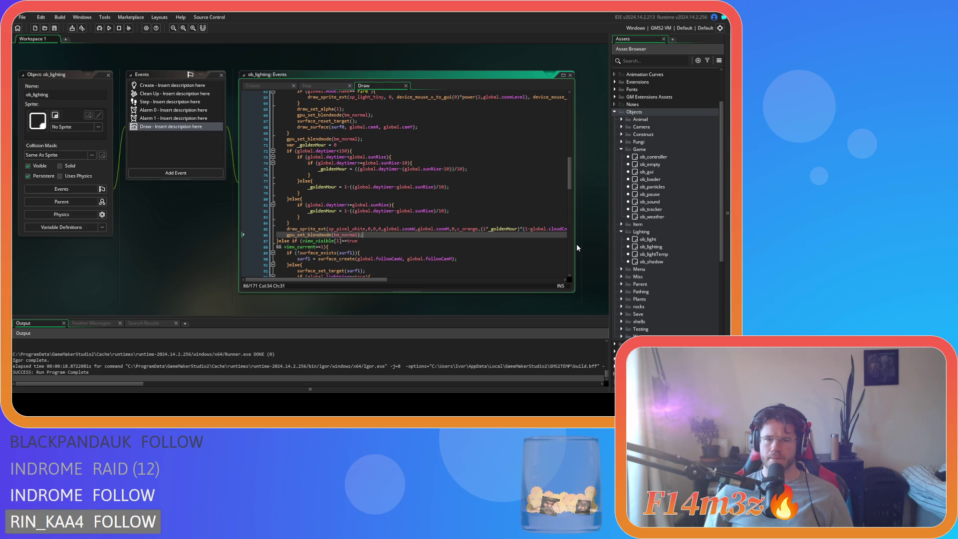
left_click(487, 199)
key("ctrl+z")
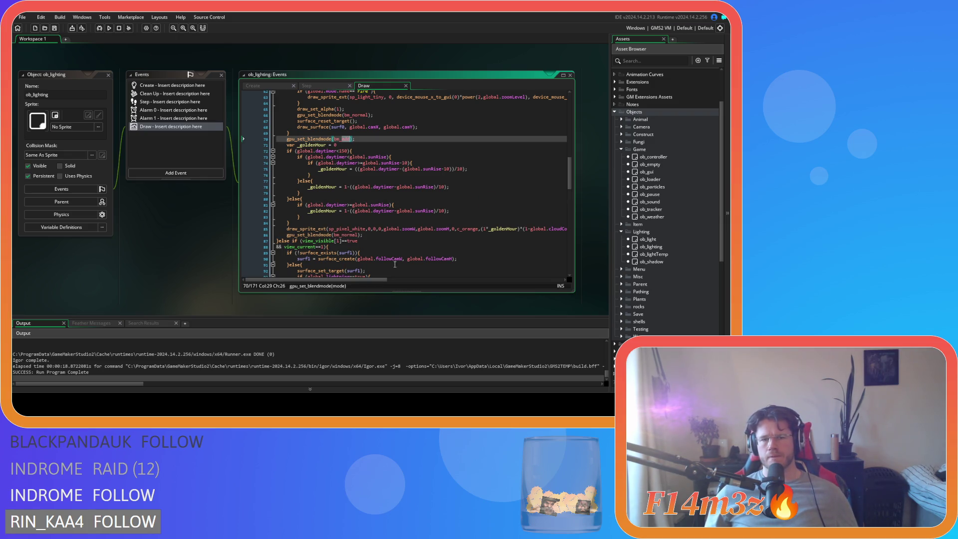
Step: Duplicate the orange overlay line 85, set its alpha to 1, and launch a test run
mouse_move(346, 279)
left_mouse_down()
mouse_move(399, 281)
mouse_move(327, 278)
left_mouse_up()
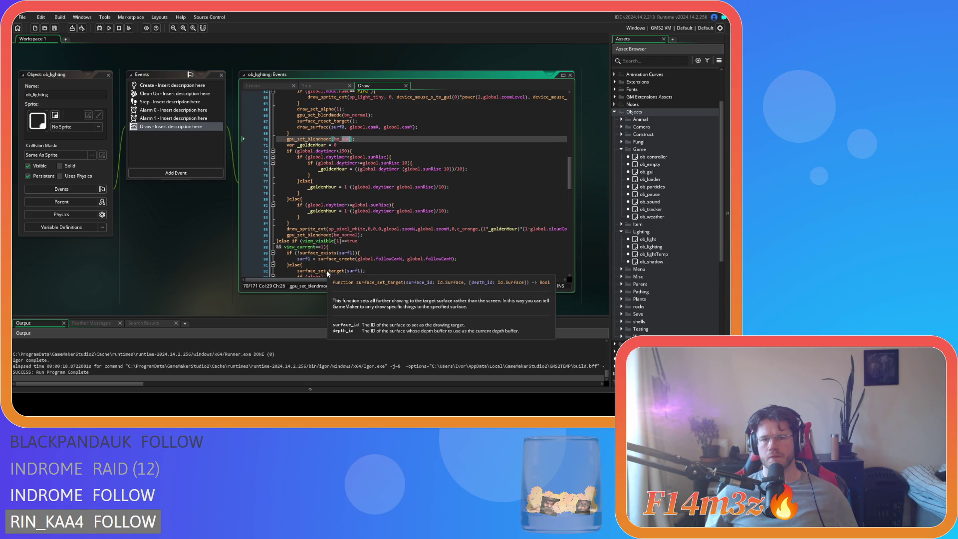
left_click_drag(354, 279, 404, 284)
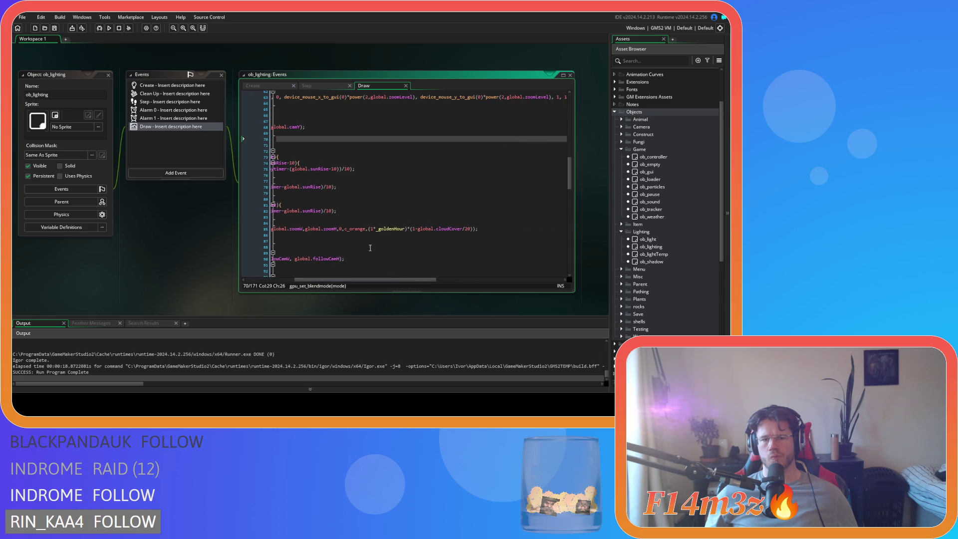
left_click_drag(368, 228, 473, 232)
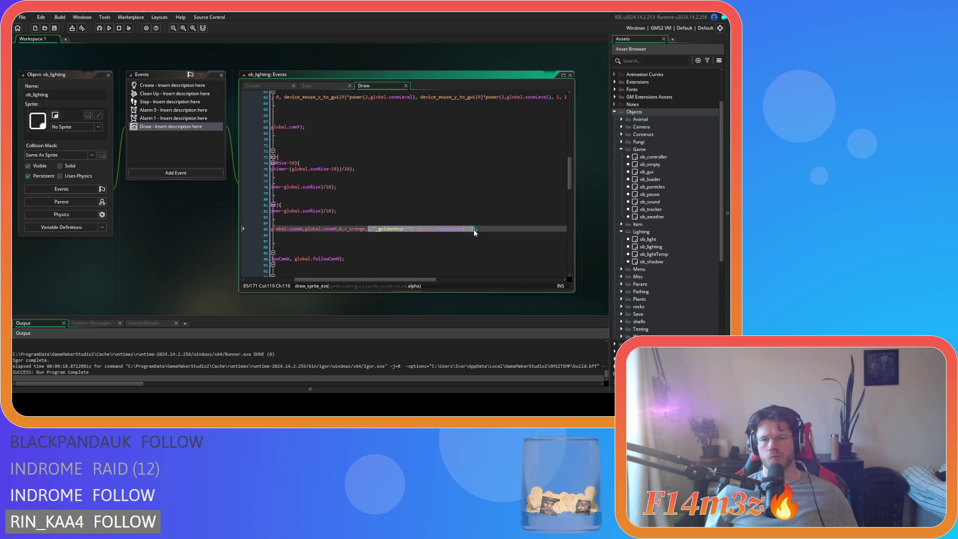
left_click(498, 231)
key("ctrl+d")
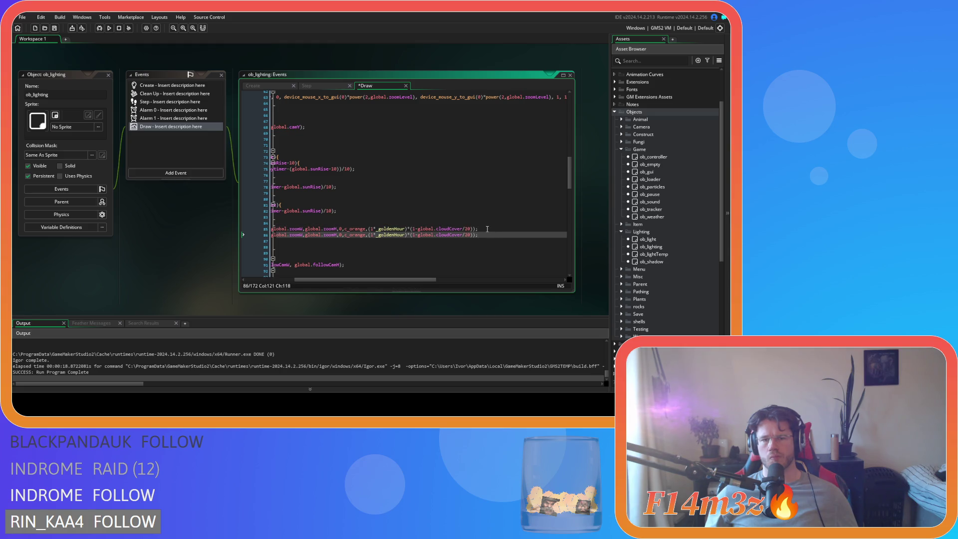
left_click_drag(471, 234, 369, 231)
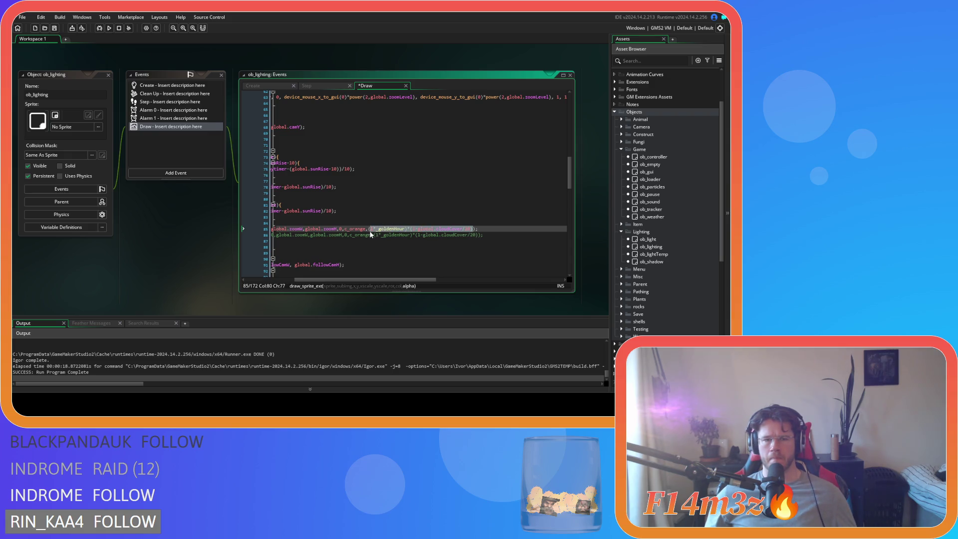
type("1")
key("F5")
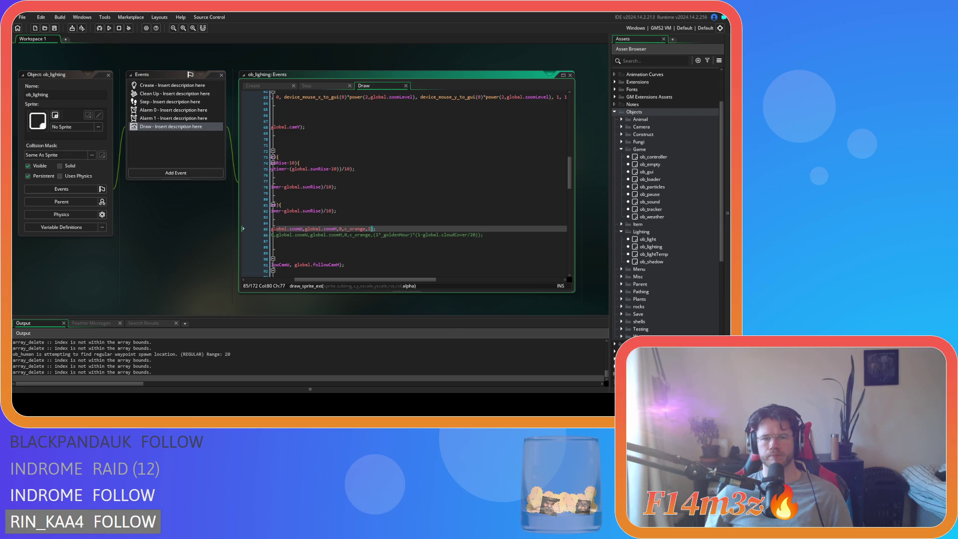
key("alt+Tab")
key("alt+F4")
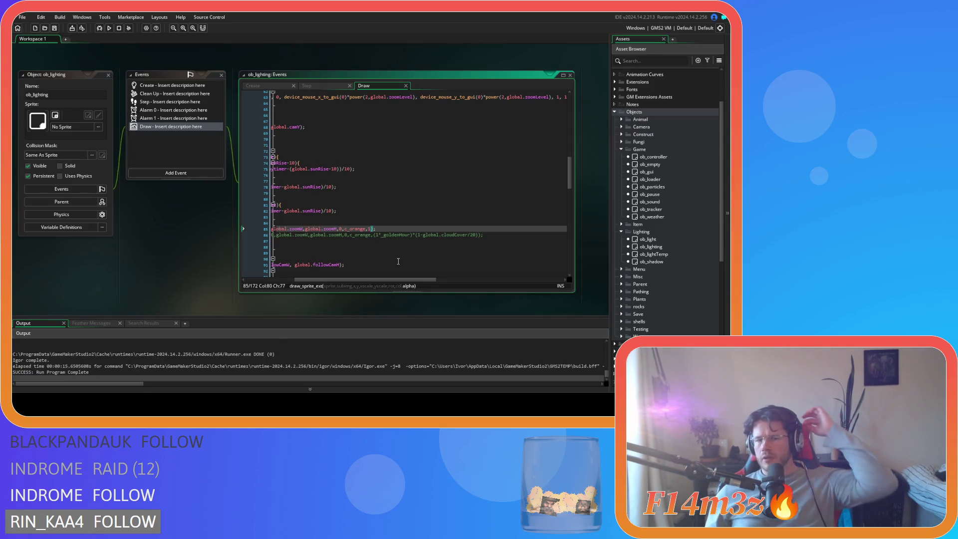
scroll(320, 274, "left", 5)
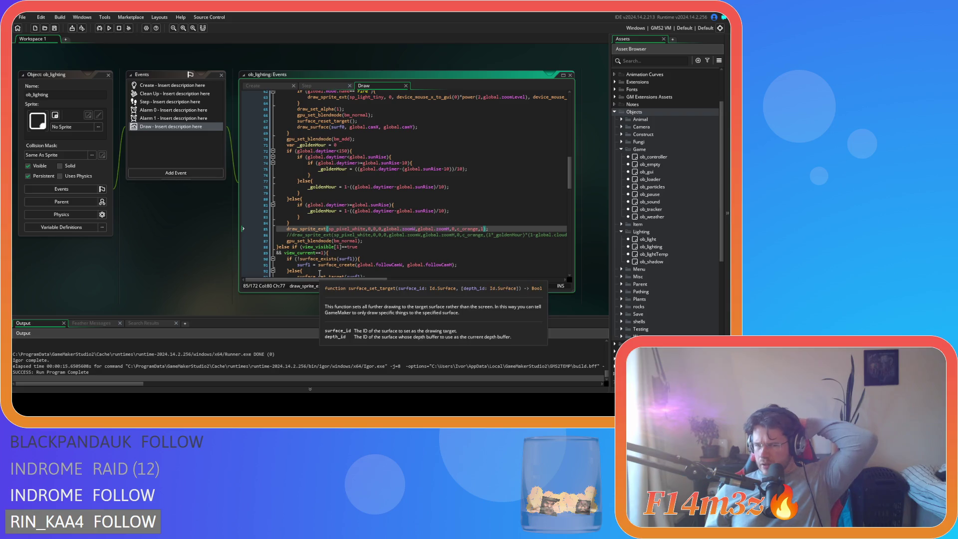
scroll(437, 247, "up", 10)
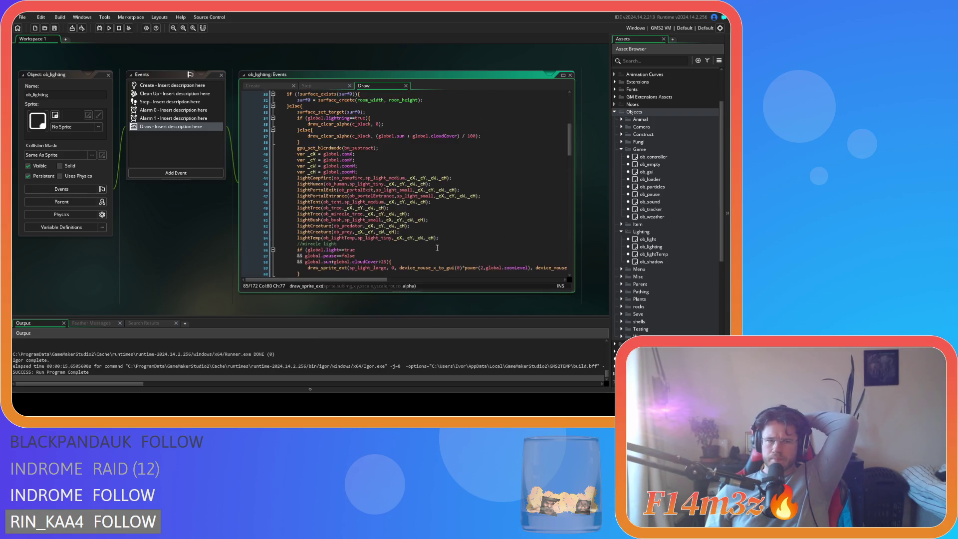
scroll(437, 247, "up", 3)
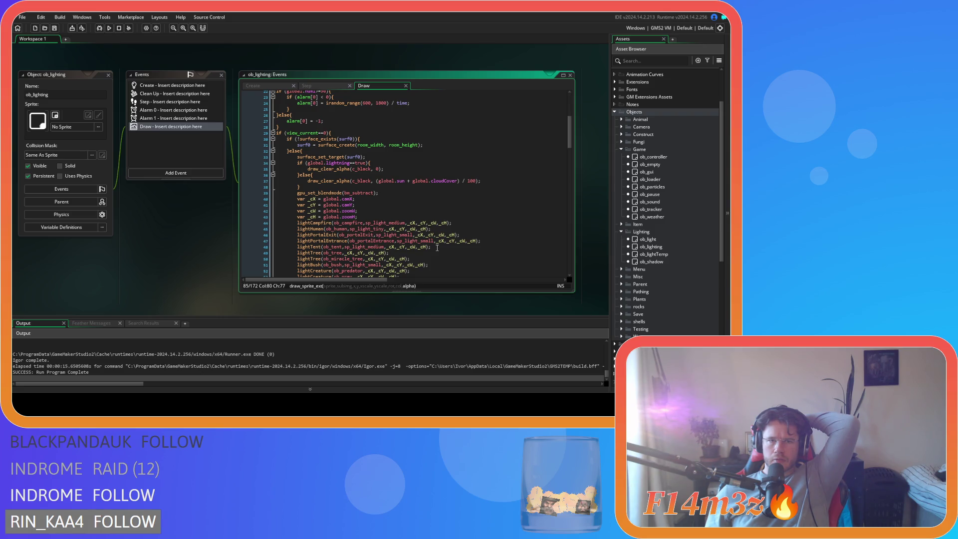
scroll(437, 247, "up", 3)
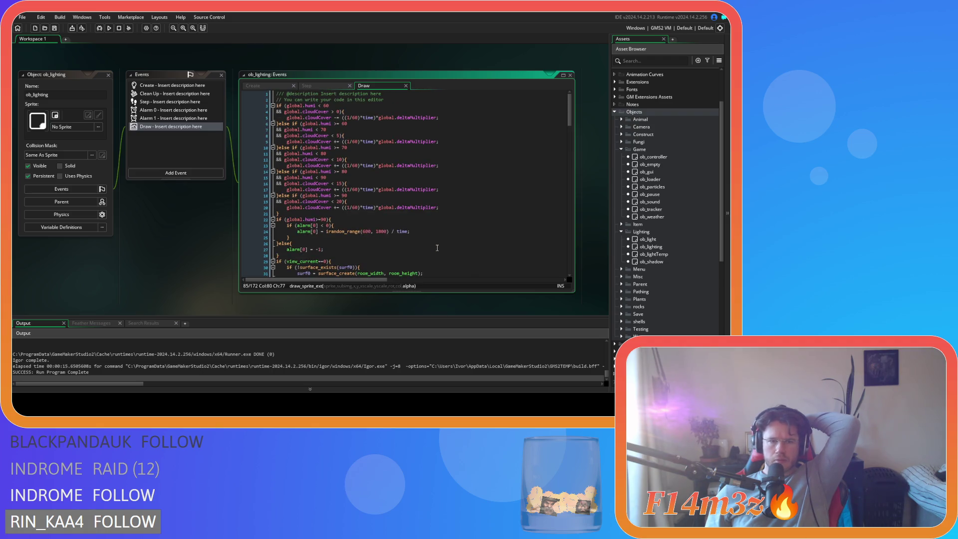
scroll(436, 248, "up", 2)
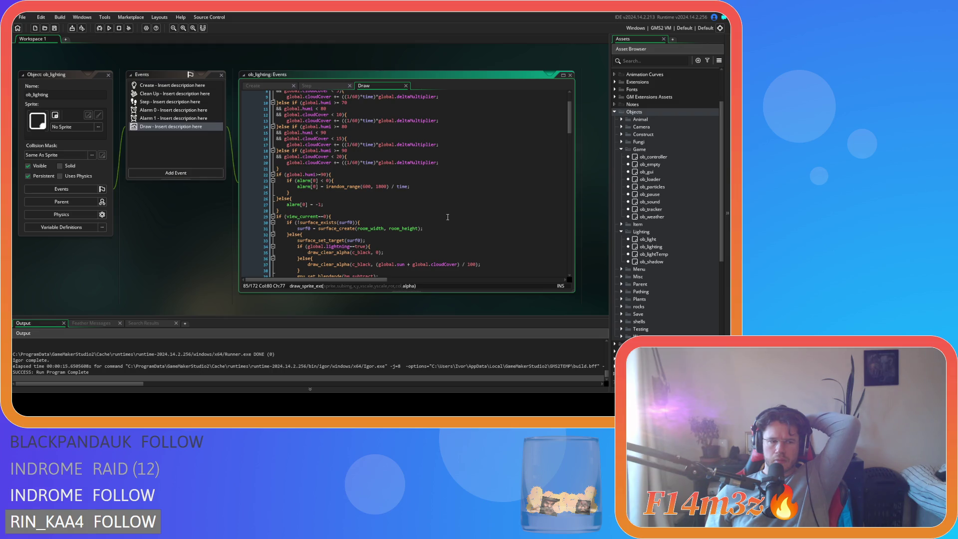
scroll(448, 217, "down", 18)
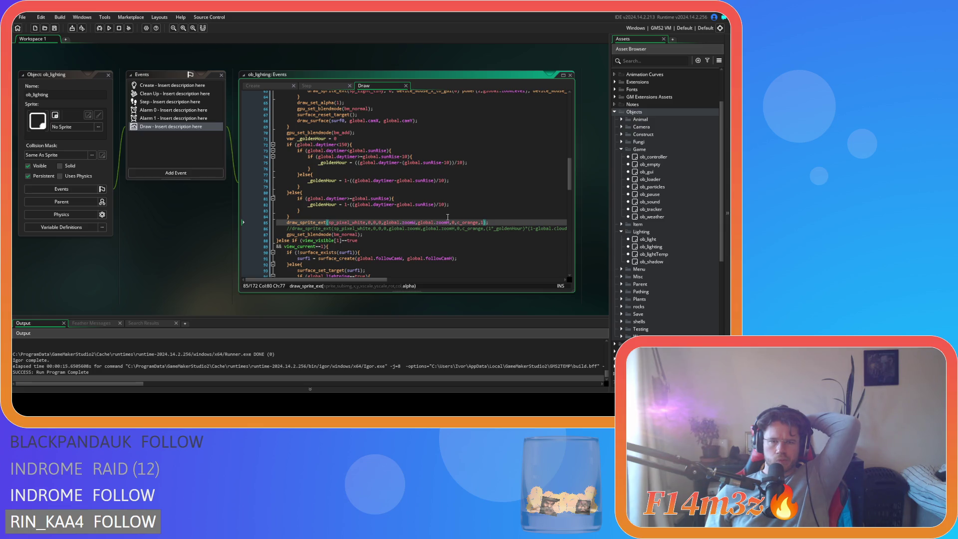
scroll(448, 217, "up", 2)
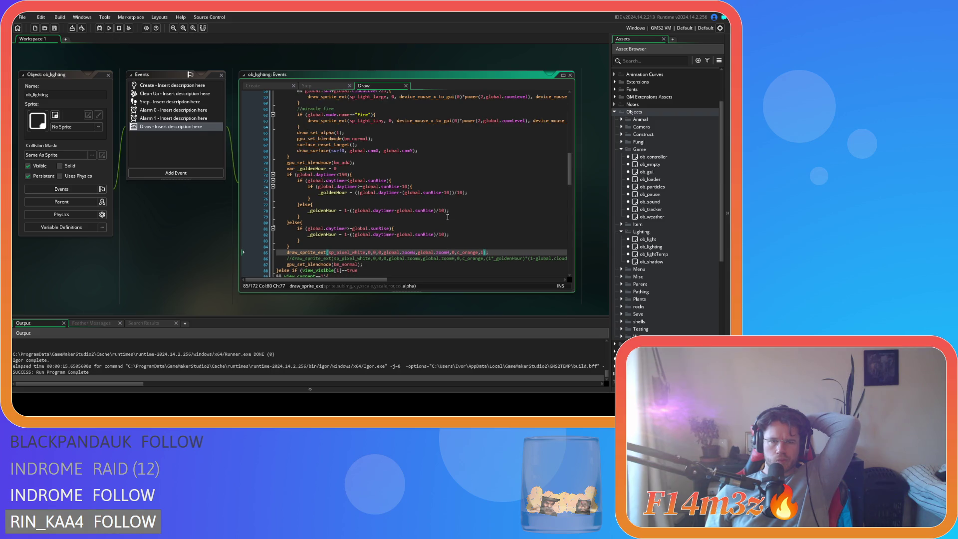
scroll(448, 217, "up", 2)
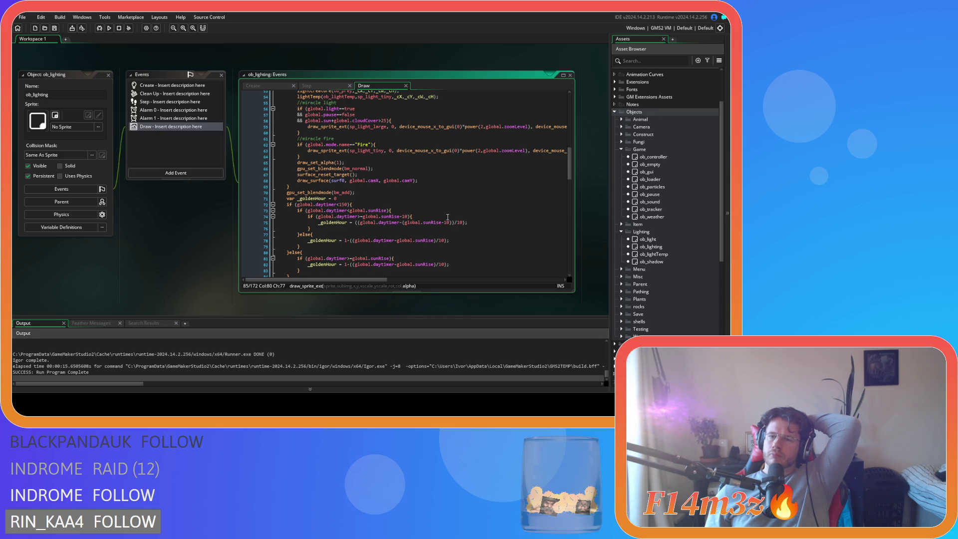
scroll(448, 217, "down", 4)
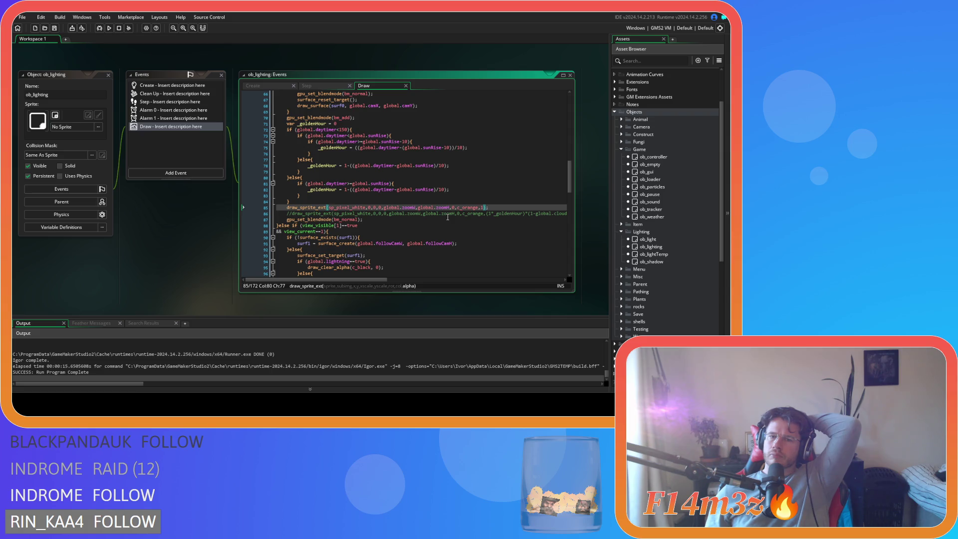
left_click(447, 217)
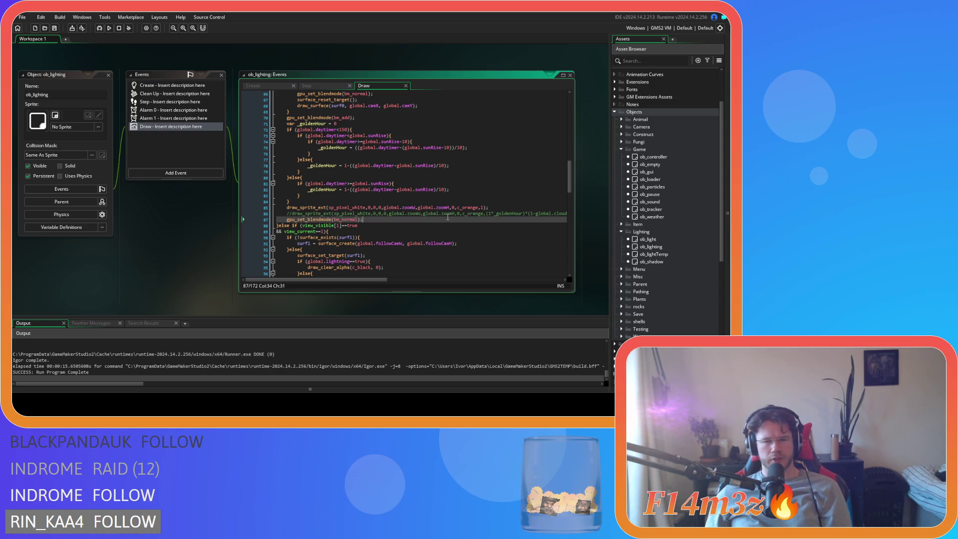
scroll(419, 217, "up", 7)
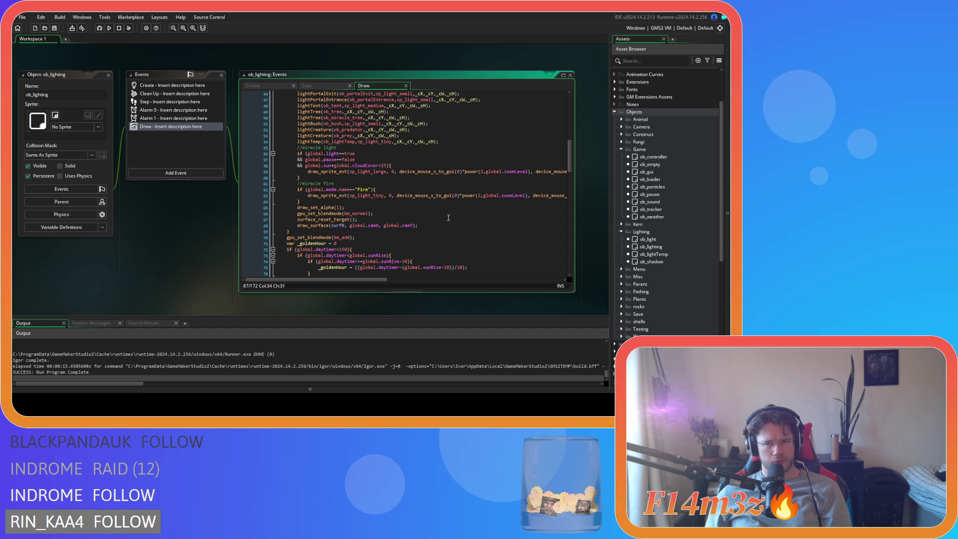
scroll(452, 219, "up", 7)
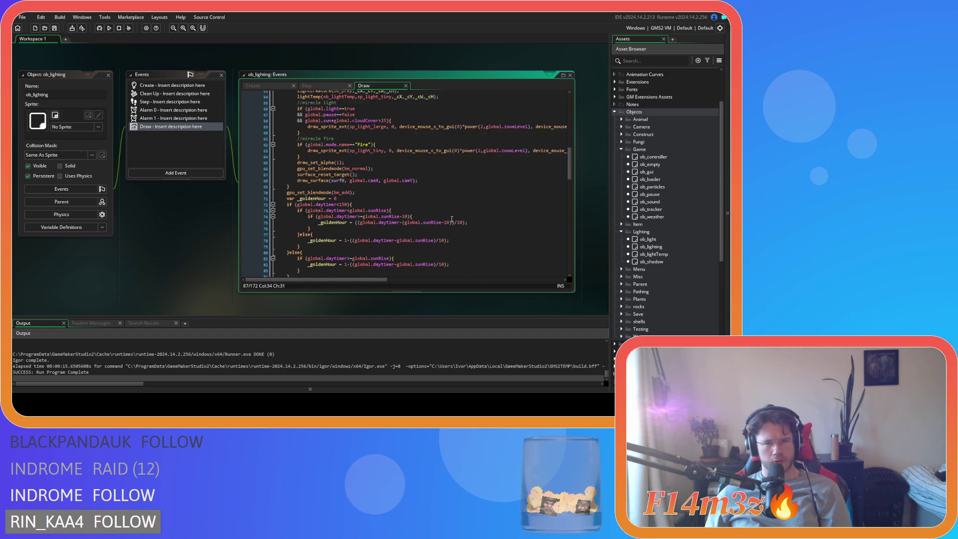
scroll(451, 220, "up", 4)
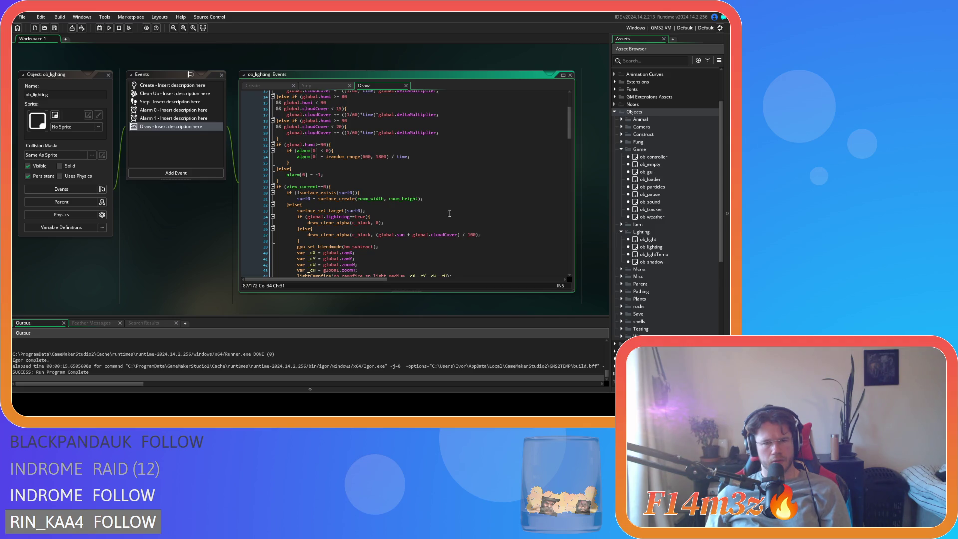
scroll(448, 213, "down", 12)
scroll(449, 213, "down", 3)
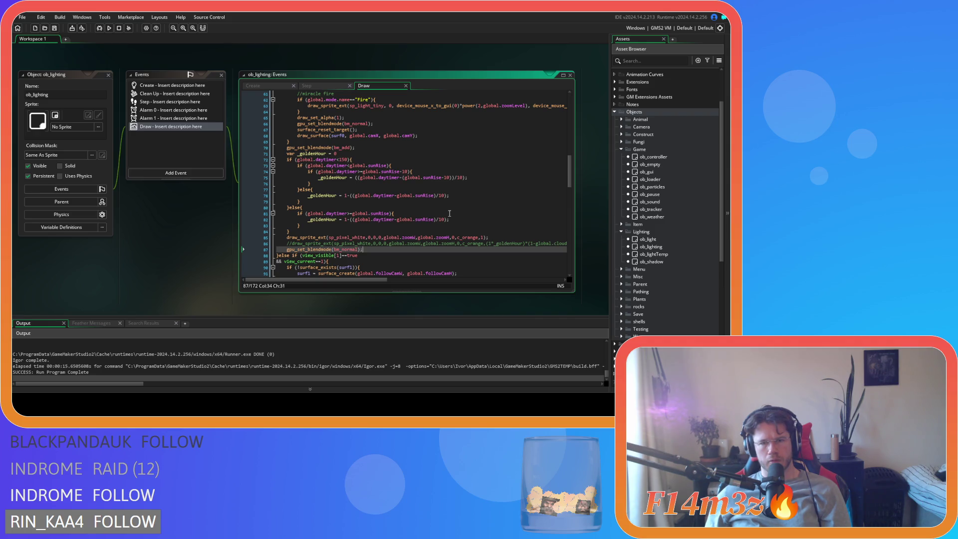
Step: Delete the full-strength c_orange overlay line, keep the _goldenHour version, and save
triple_click(501, 237)
key("Delete")
left_click(327, 238)
key("shift+End")
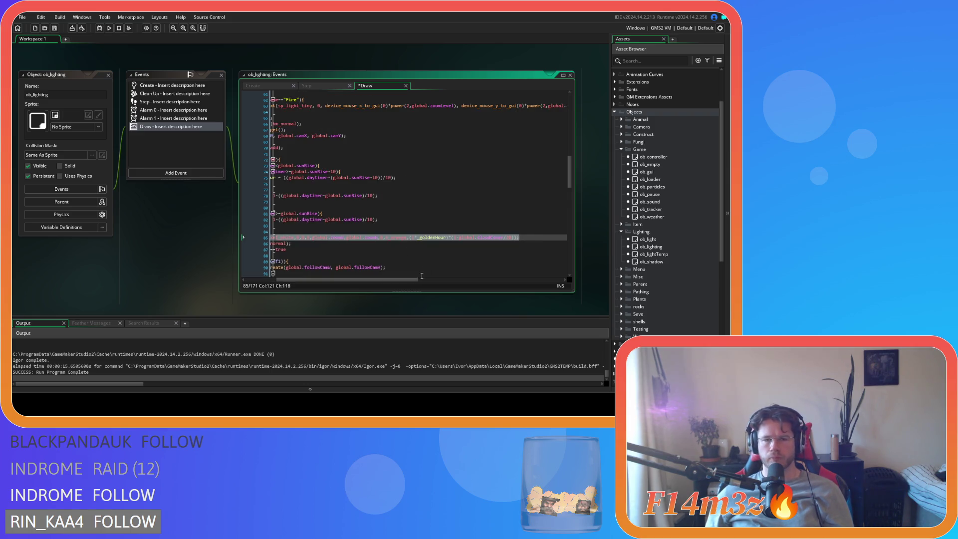
left_click_drag(368, 280, 303, 278)
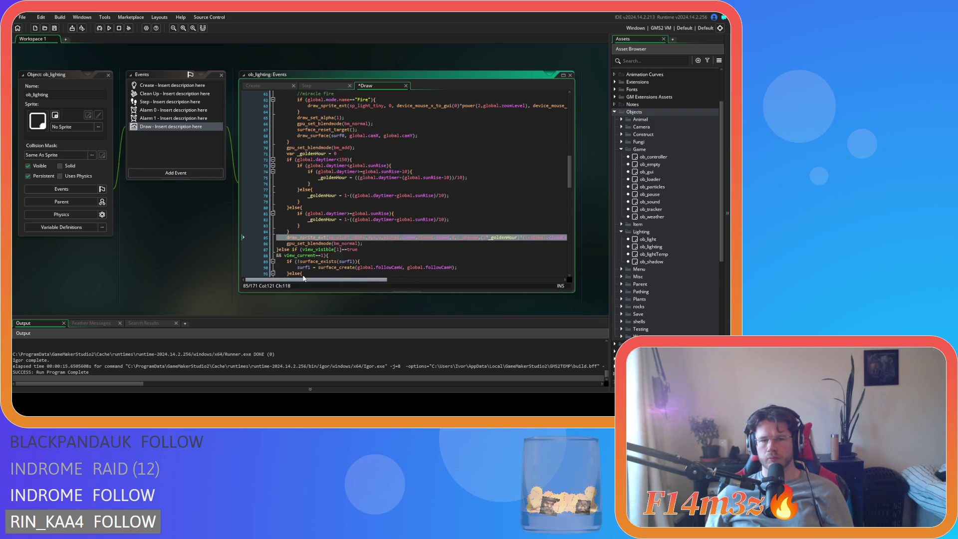
scroll(365, 262, "up", 3)
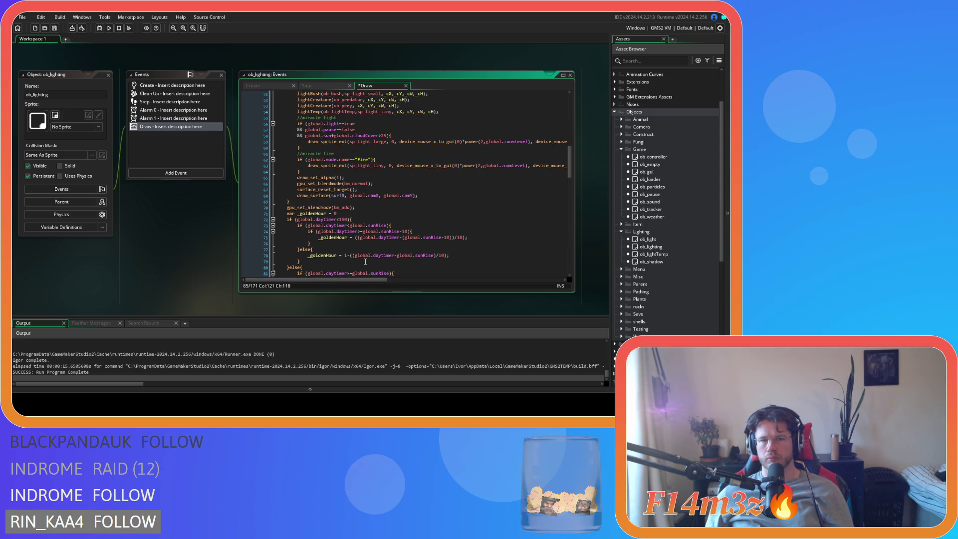
scroll(365, 261, "down", 3)
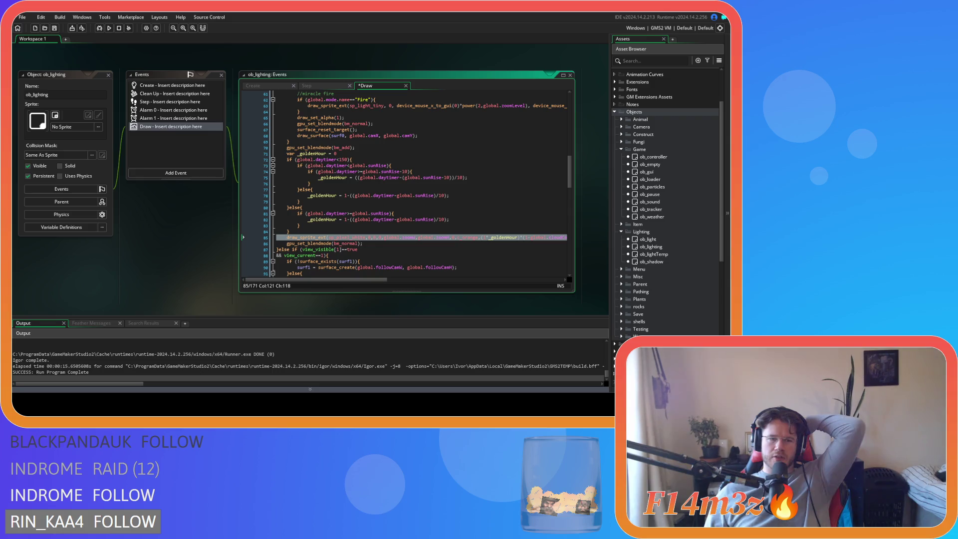
key("Down")
key("Down")
key("Down")
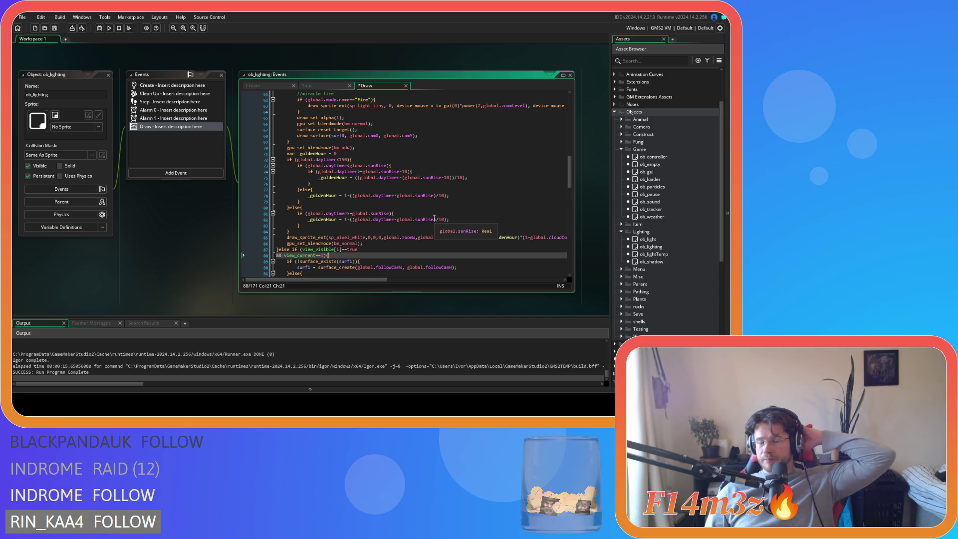
left_click(393, 213)
key("ctrl+s")
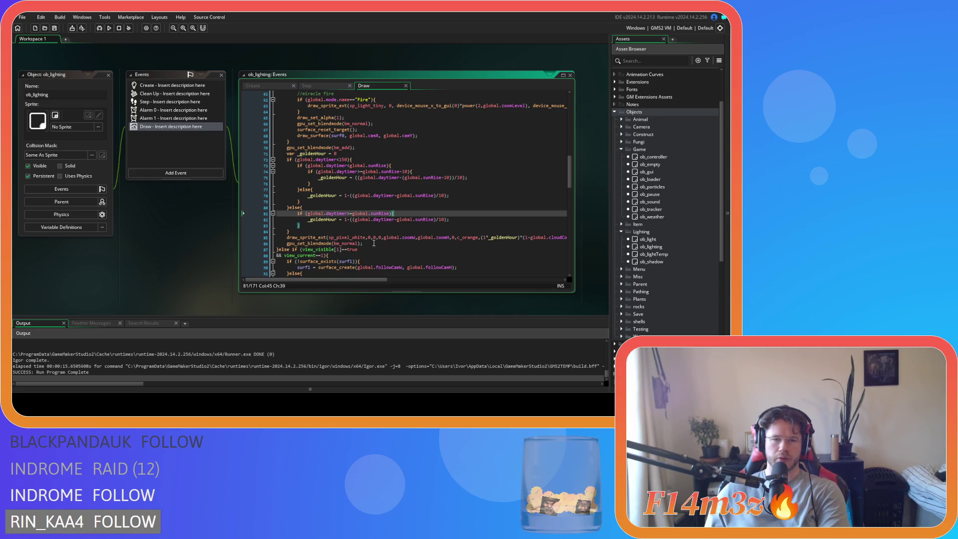
Step: Select and review the sunrise and sunset condition lines above the overlay
key("shift+Up")
key("shift+Up")
scroll(316, 221, "up", 3)
key("shift+Up")
key("shift+Up")
key("shift+Up")
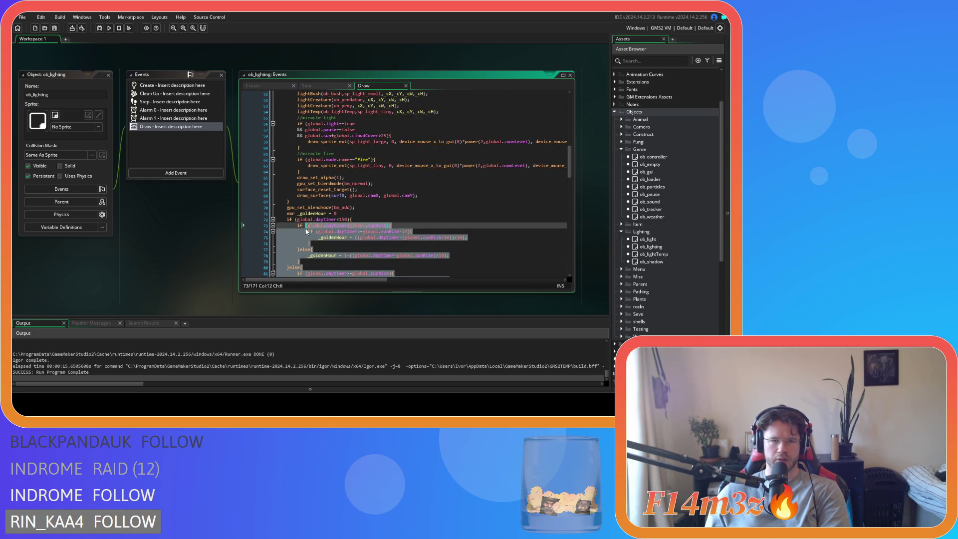
scroll(289, 239, "up", 2)
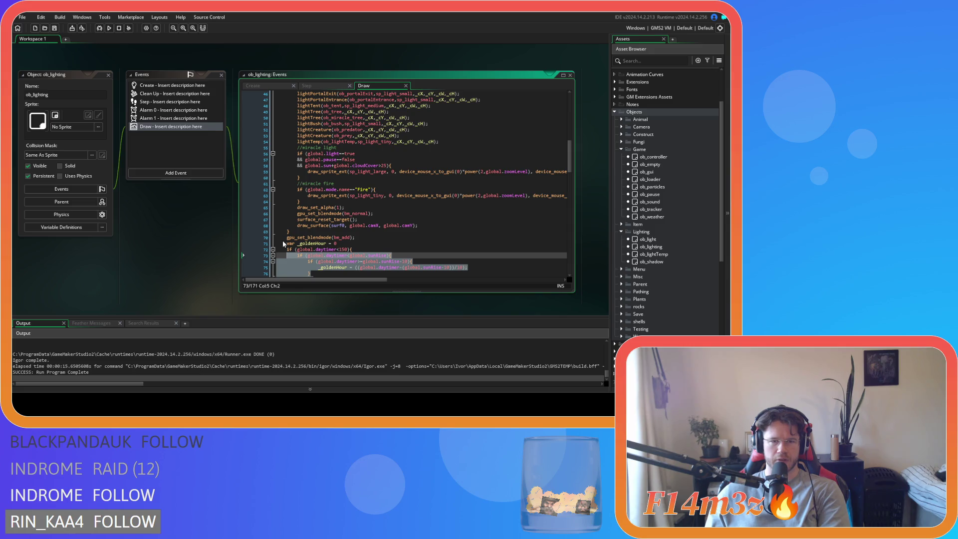
left_click(283, 238)
scroll(387, 238, "up", 3)
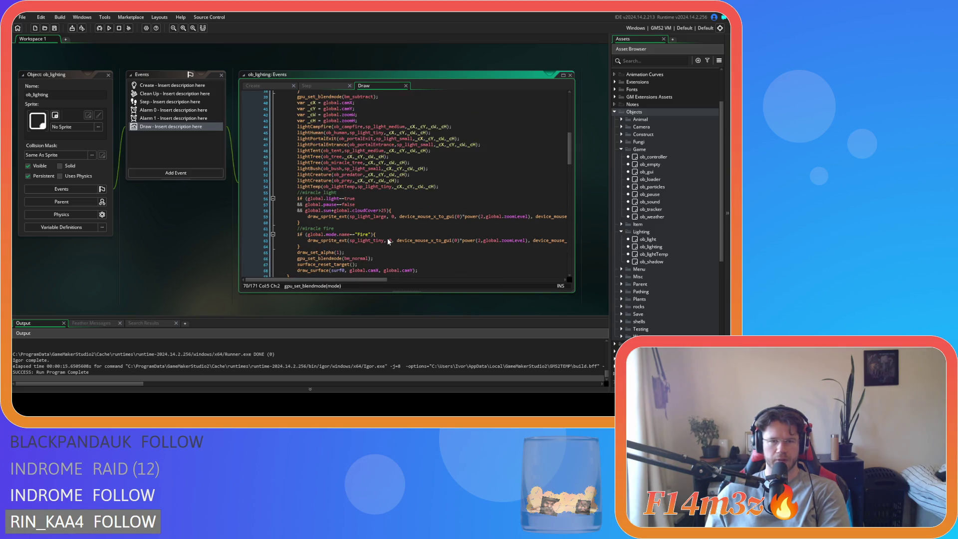
scroll(387, 237, "up", 3)
scroll(387, 238, "down", 4)
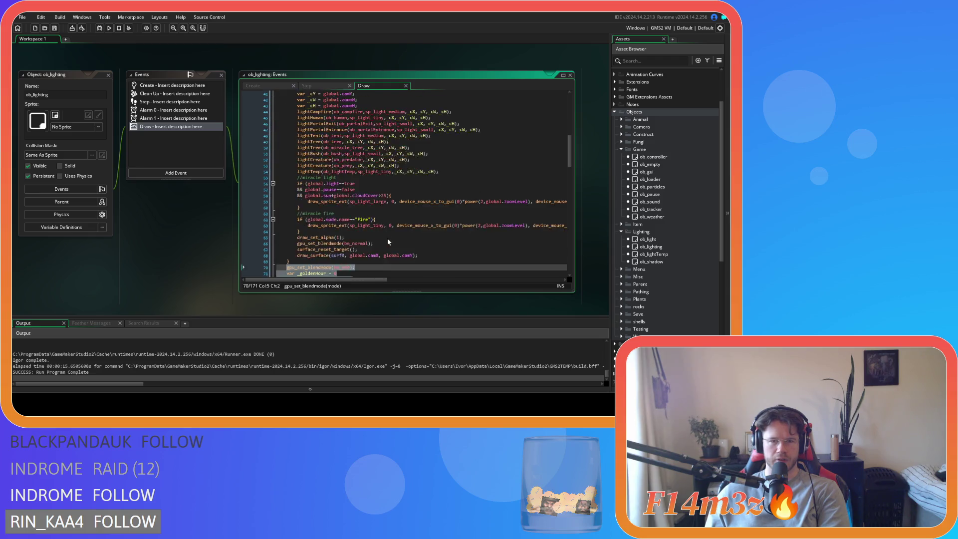
scroll(387, 238, "down", 5)
left_click(367, 215)
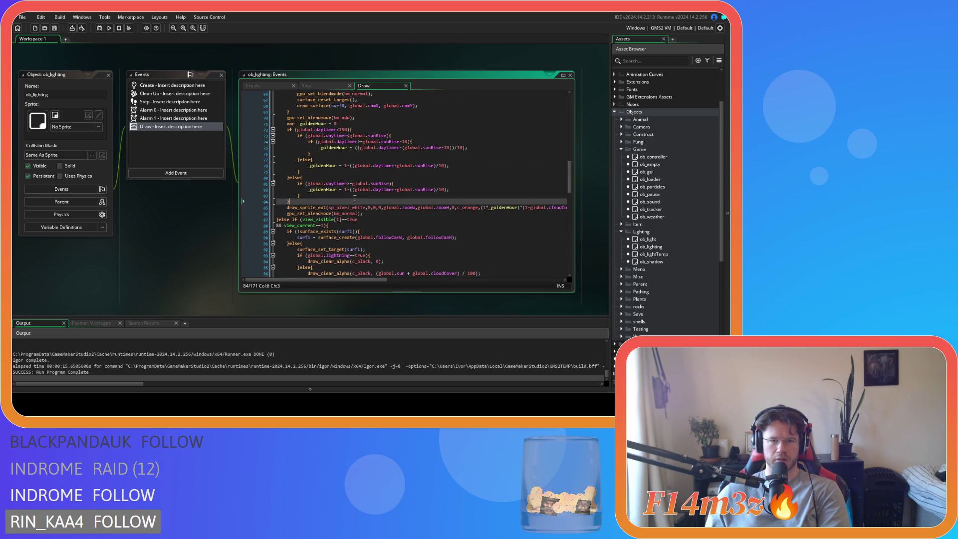
scroll(369, 217, "up", 4)
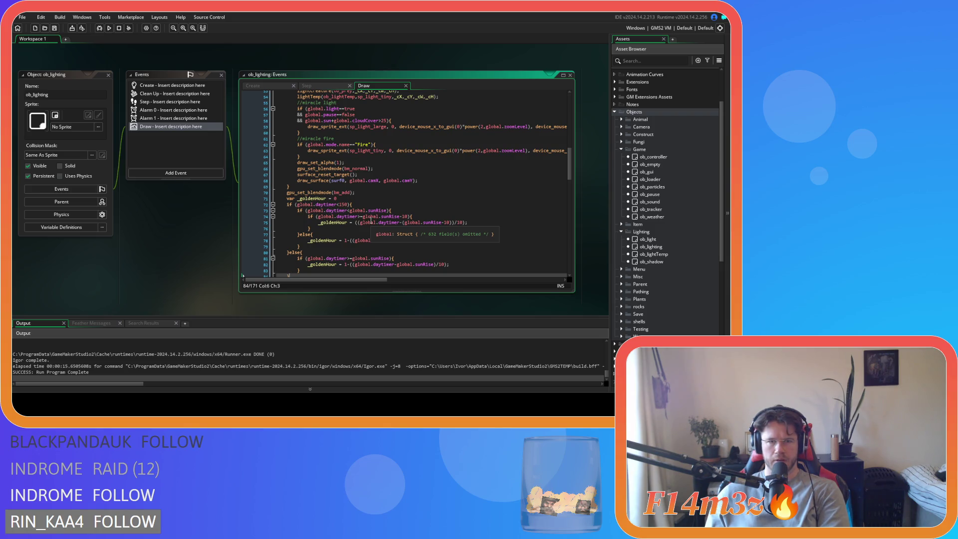
scroll(370, 219, "up", 1)
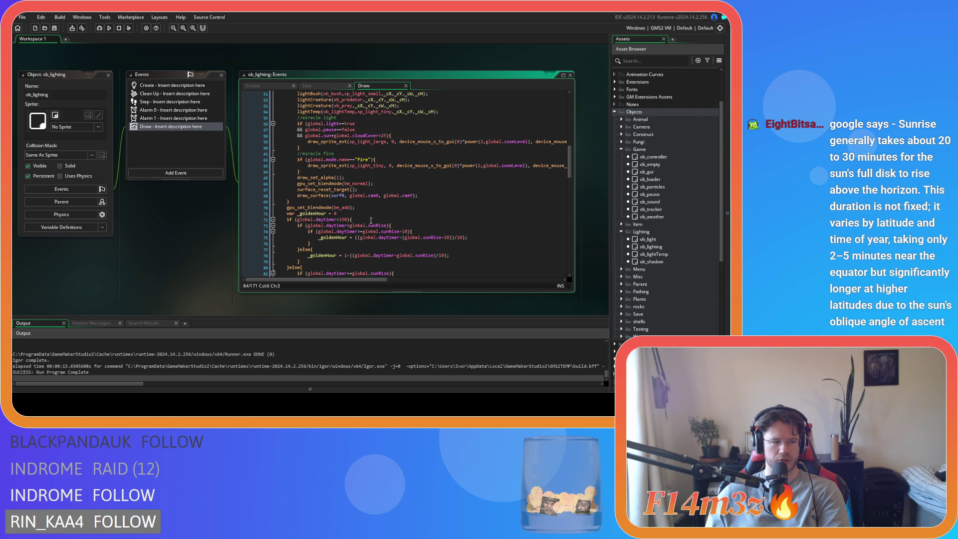
scroll(371, 220, "down", 4)
left_click_drag(362, 228, 289, 131)
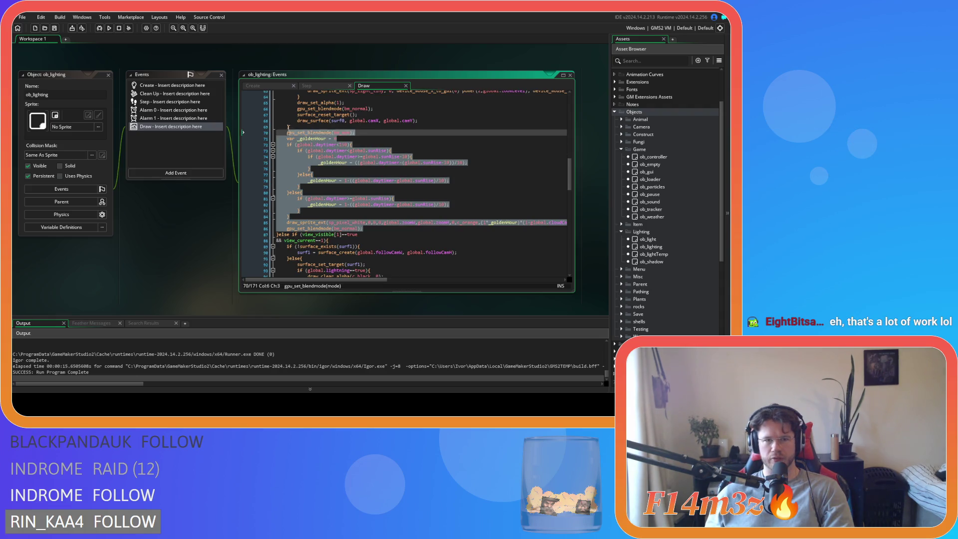
left_click(377, 180)
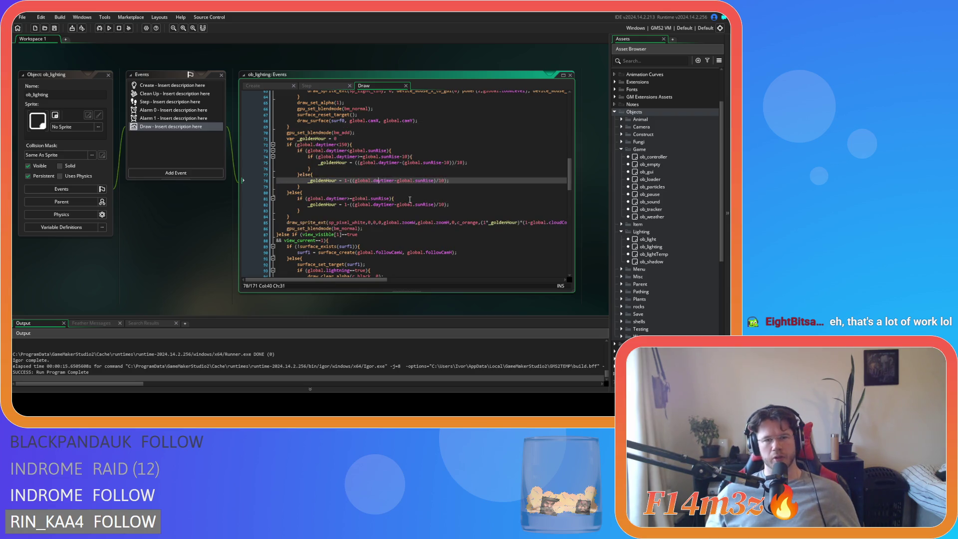
scroll(410, 200, "down", 3)
mouse_move(363, 183)
left_mouse_down()
mouse_move(313, 169)
mouse_move(327, 193)
mouse_move(295, 170)
left_mouse_up()
scroll(313, 171, "up", 3)
scroll(314, 172, "up", 1)
left_click(373, 210)
scroll(373, 212, "up", 3)
scroll(373, 211, "up", 8)
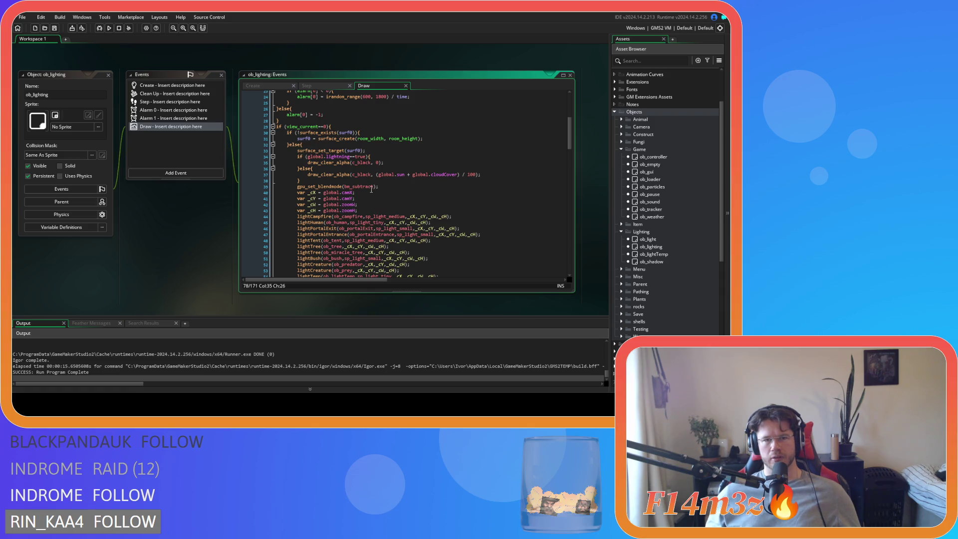
scroll(370, 184, "down", 3)
left_click_drag(332, 129, 364, 202)
scroll(364, 203, "down", 2)
scroll(364, 202, "down", 4)
left_click_drag(302, 204, 372, 204)
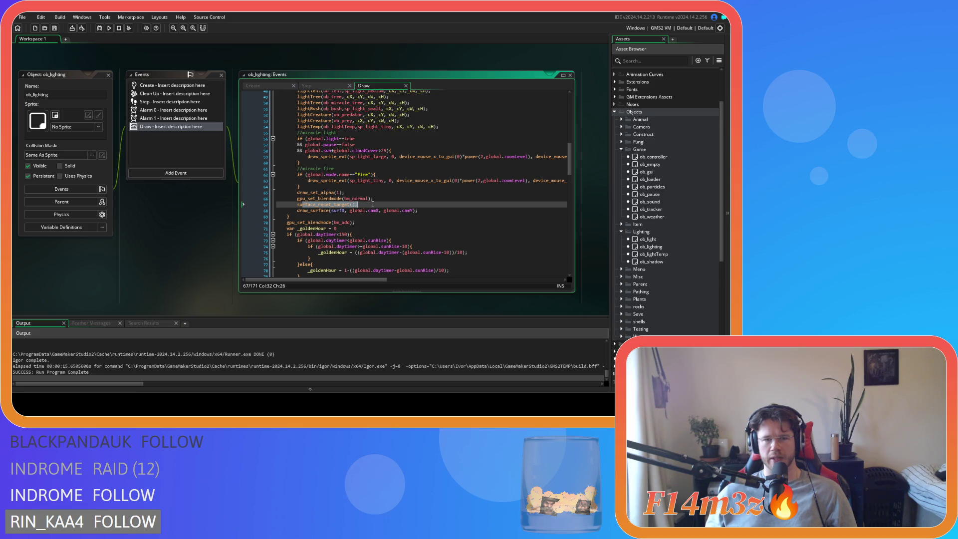
scroll(373, 204, "down", 4)
mouse_move(287, 148)
left_mouse_down()
mouse_move(349, 185)
mouse_move(372, 243)
mouse_move(432, 237)
left_mouse_up()
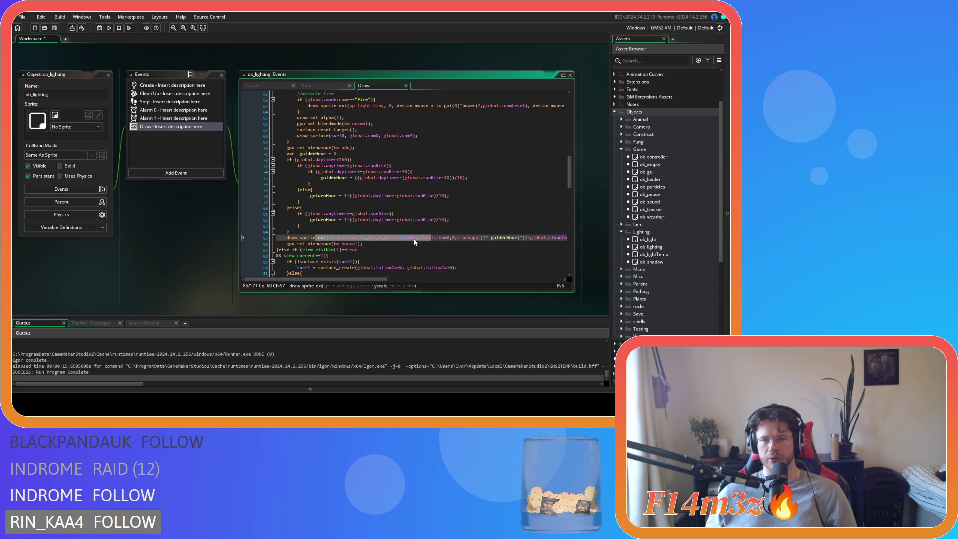
left_click(381, 242)
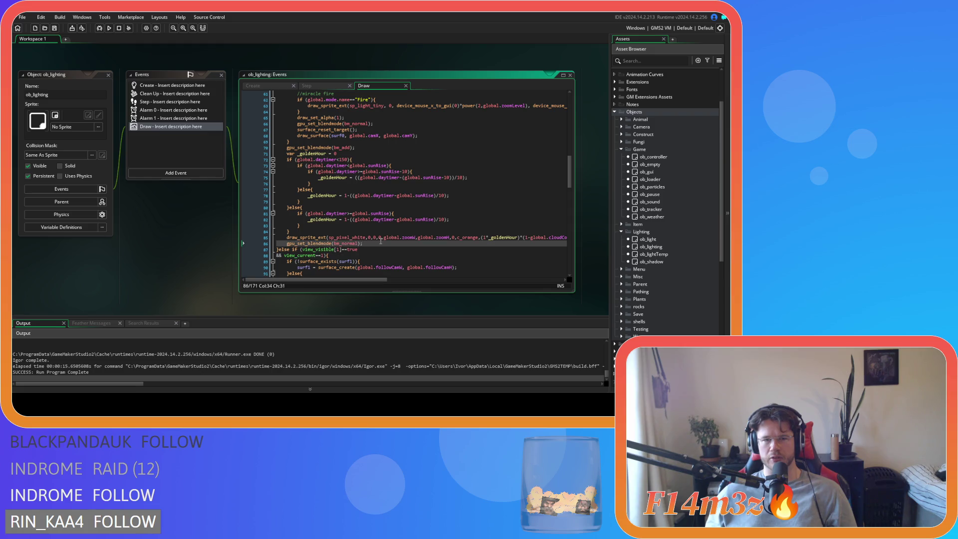
scroll(380, 242, "up", 12)
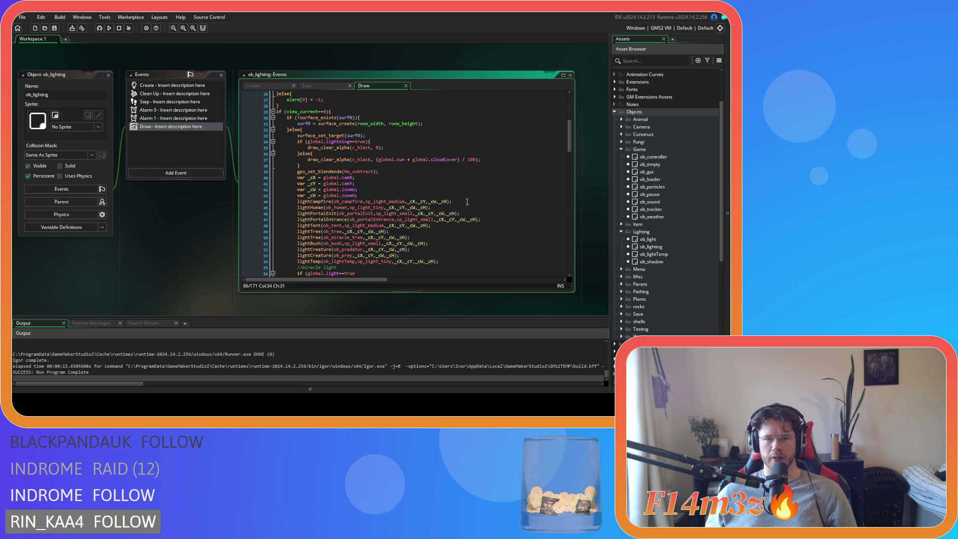
scroll(424, 174, "down", 3)
left_click(327, 156)
mouse_move(326, 157)
left_mouse_down()
mouse_move(449, 227)
mouse_move(448, 214)
left_mouse_up()
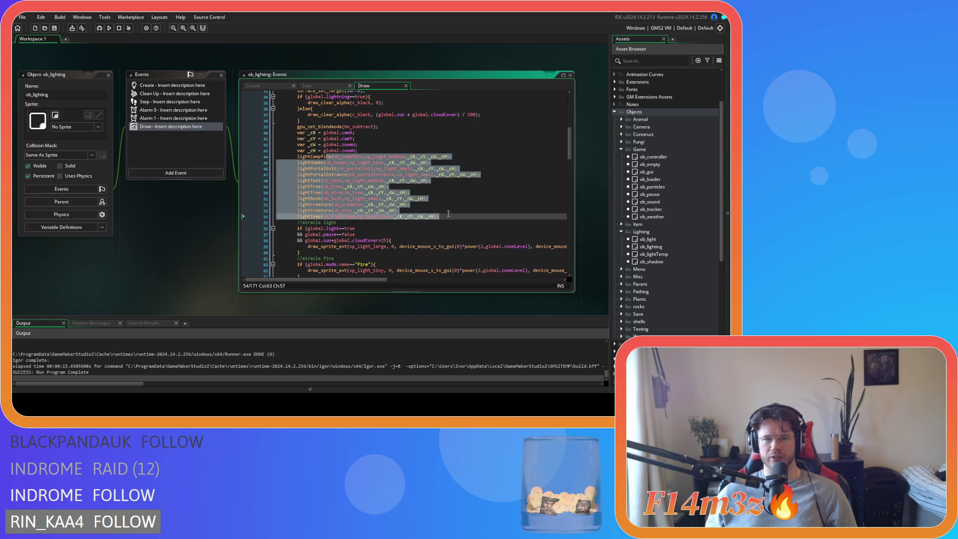
scroll(447, 213, "down", 3)
scroll(448, 213, "up", 3)
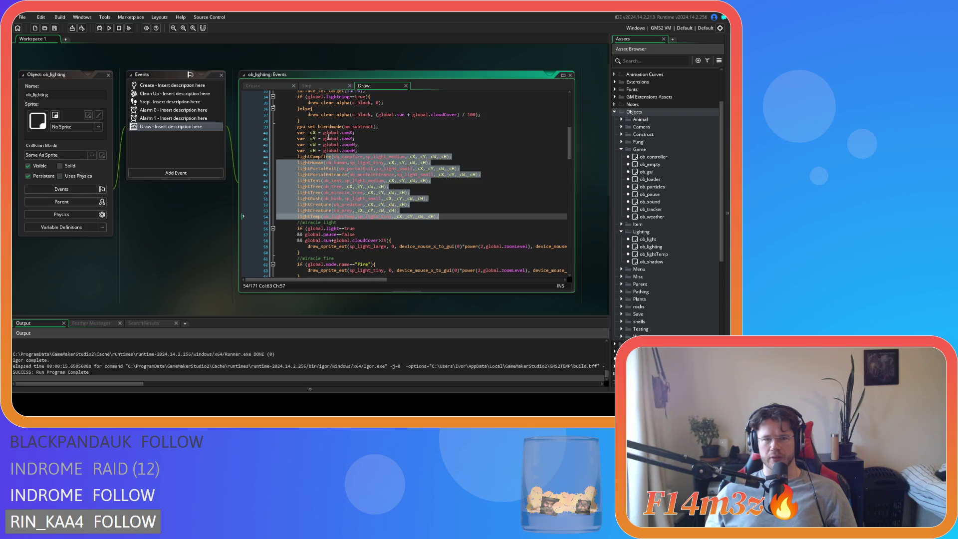
left_click(422, 127)
scroll(400, 184, "down", 3)
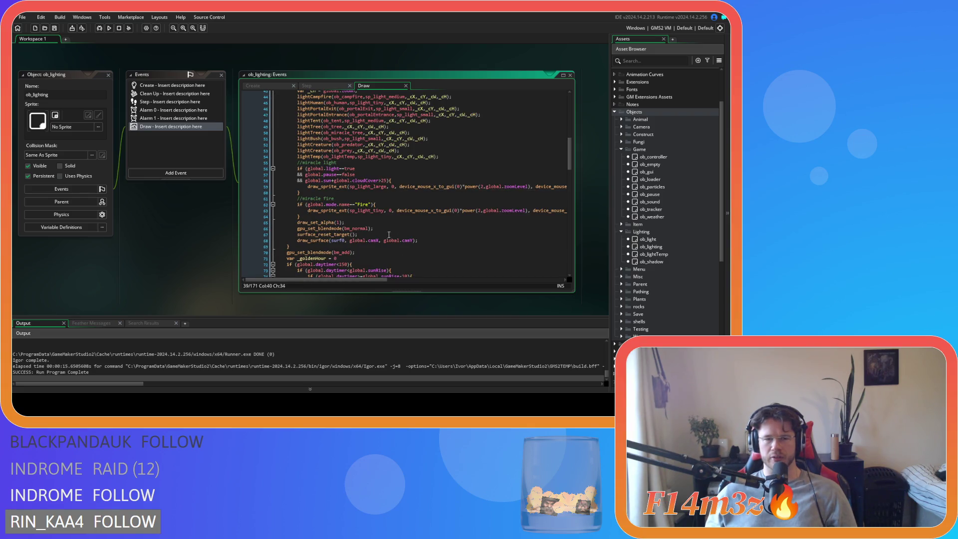
scroll(324, 153, "up", 5)
left_click_drag(321, 156, 396, 158)
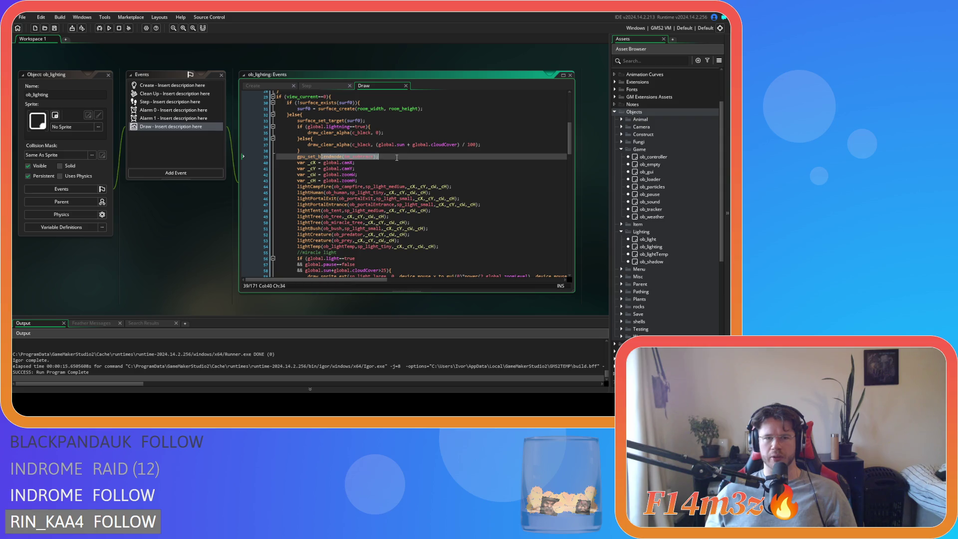
scroll(379, 174, "down", 3)
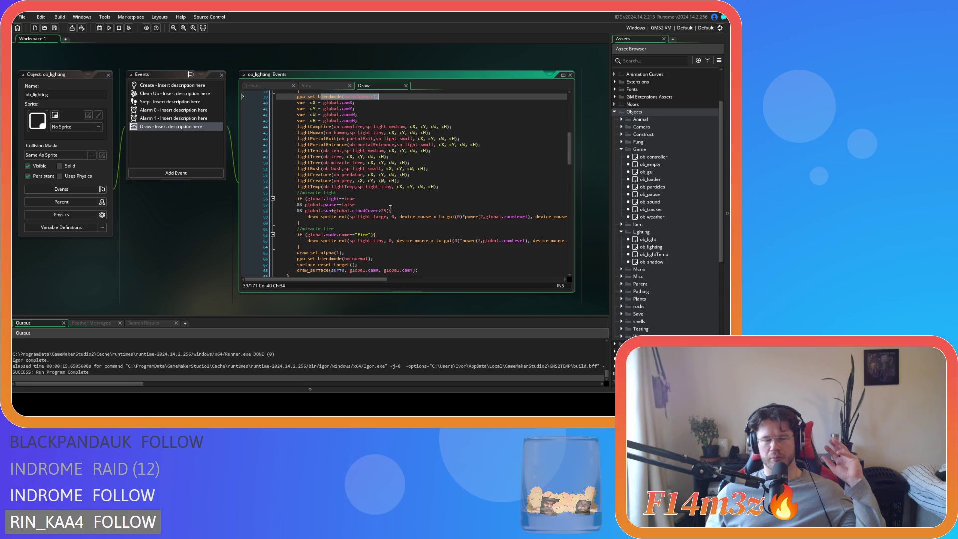
scroll(390, 207, "down", 6)
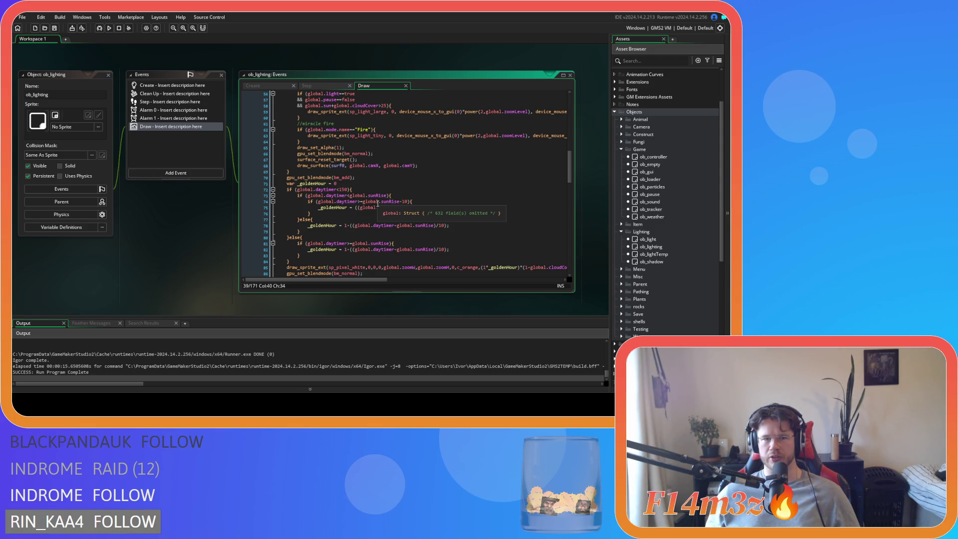
scroll(377, 204, "down", 2)
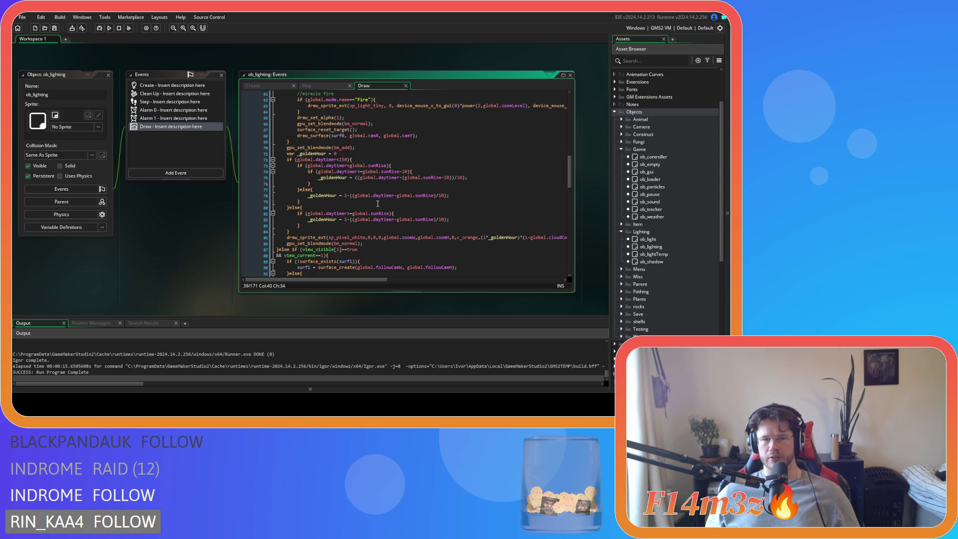
scroll(377, 203, "down", 2)
mouse_move(374, 213)
left_mouse_down()
mouse_move(306, 165)
mouse_move(287, 117)
mouse_move(391, 188)
mouse_move(492, 213)
mouse_move(566, 214)
mouse_move(286, 163)
left_mouse_up()
scroll(310, 171, "up", 3)
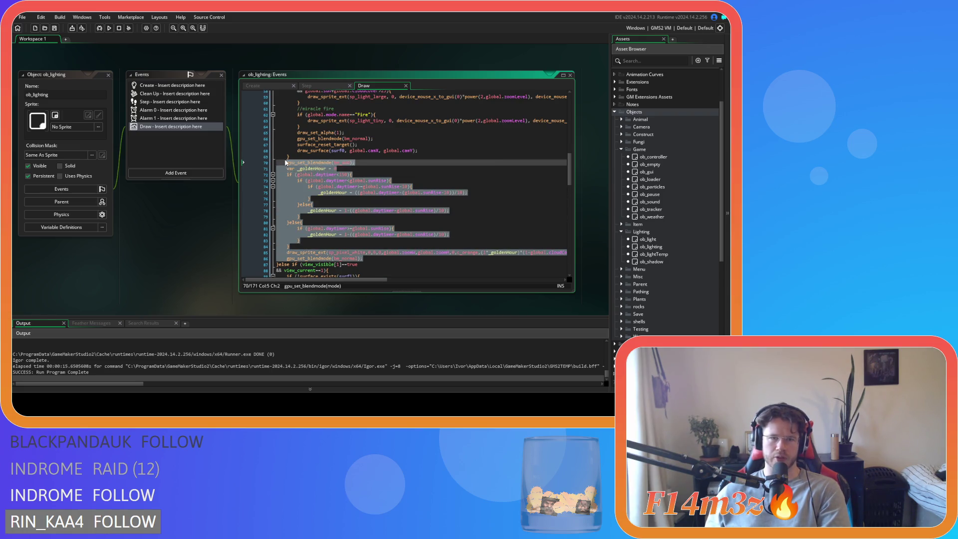
left_click(374, 210)
left_click(392, 225)
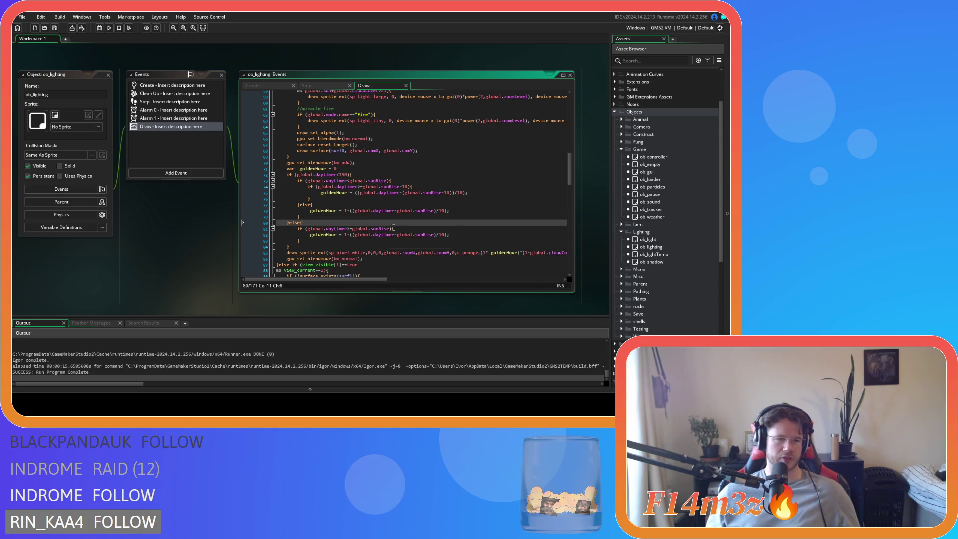
left_click(392, 228)
mouse_move(370, 258)
left_mouse_down()
mouse_move(309, 216)
mouse_move(287, 164)
left_mouse_up()
left_click(383, 217)
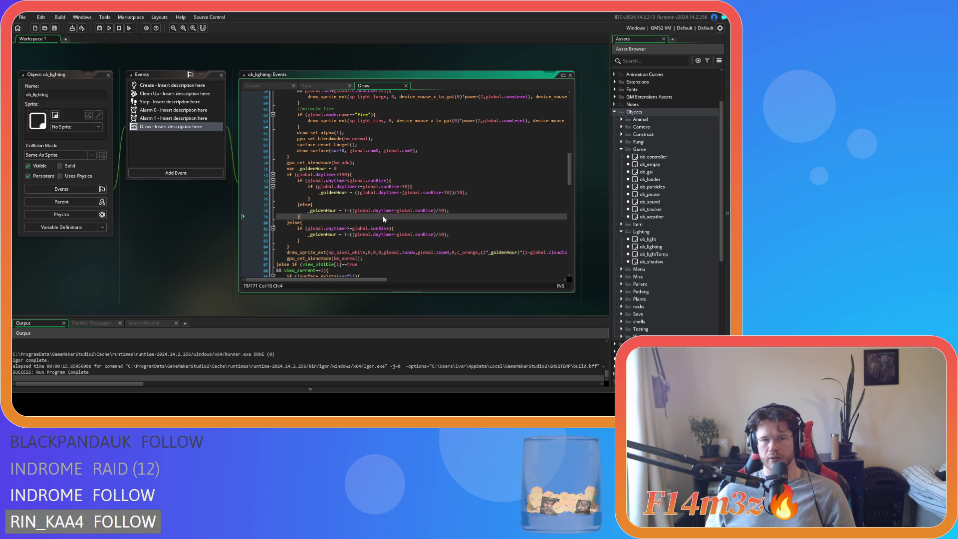
left_click(376, 263)
left_click(380, 257)
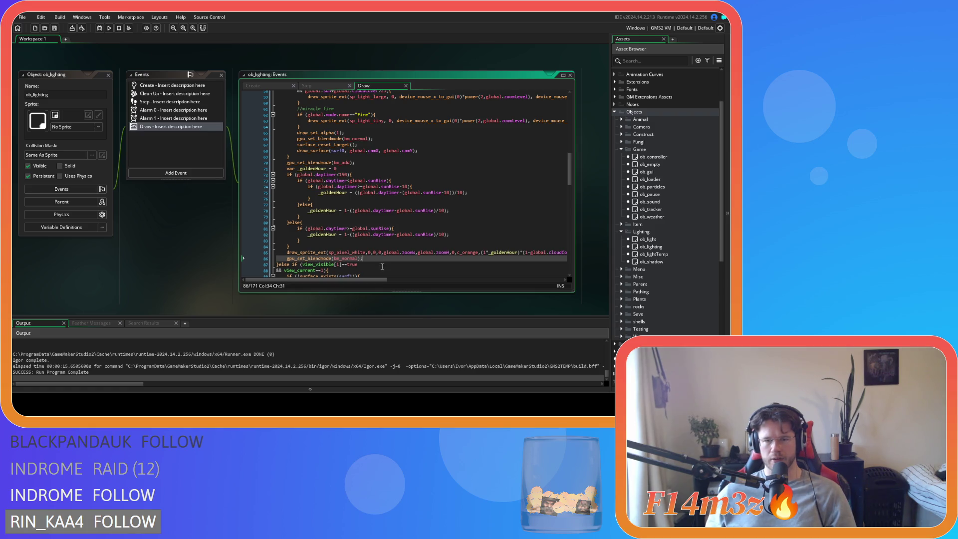
scroll(372, 274, "down", 2)
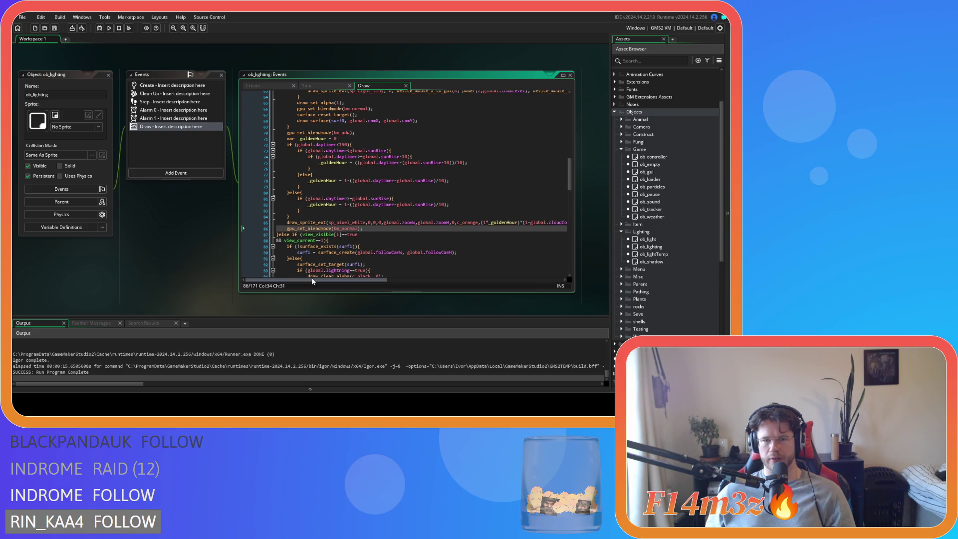
mouse_move(313, 270)
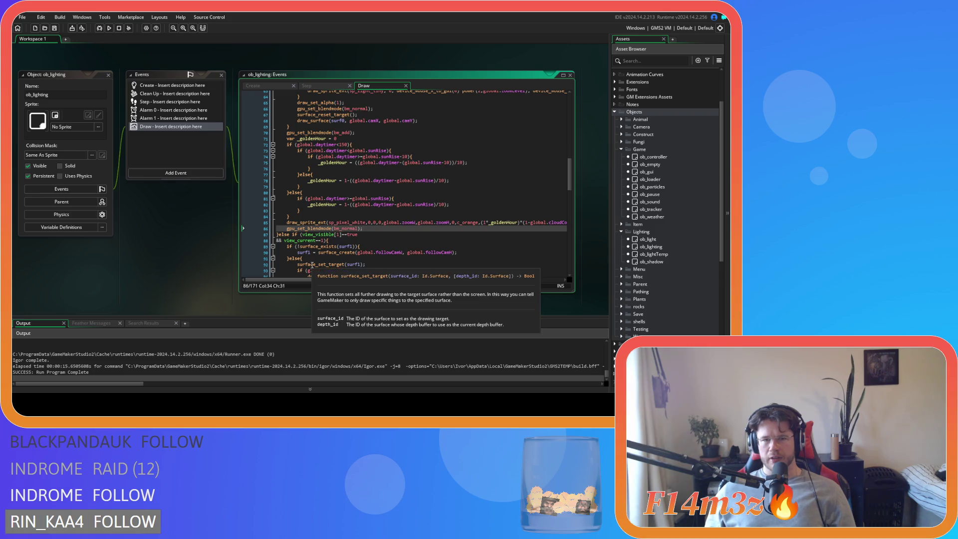
scroll(675, 241, "down", 5)
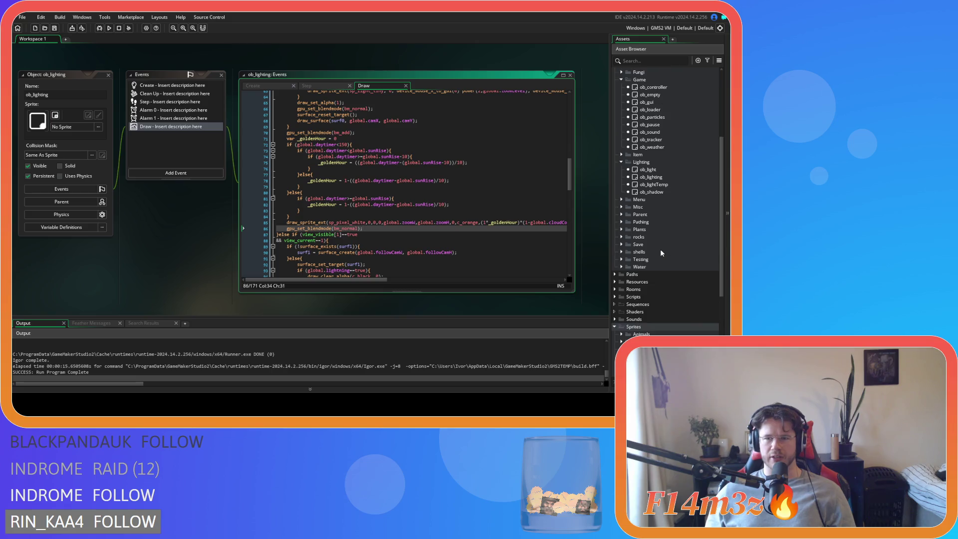
Step: Browse the Scripts > Lighting Light and Colour subfolders, then collapse them again
scroll(659, 249, "up", 3)
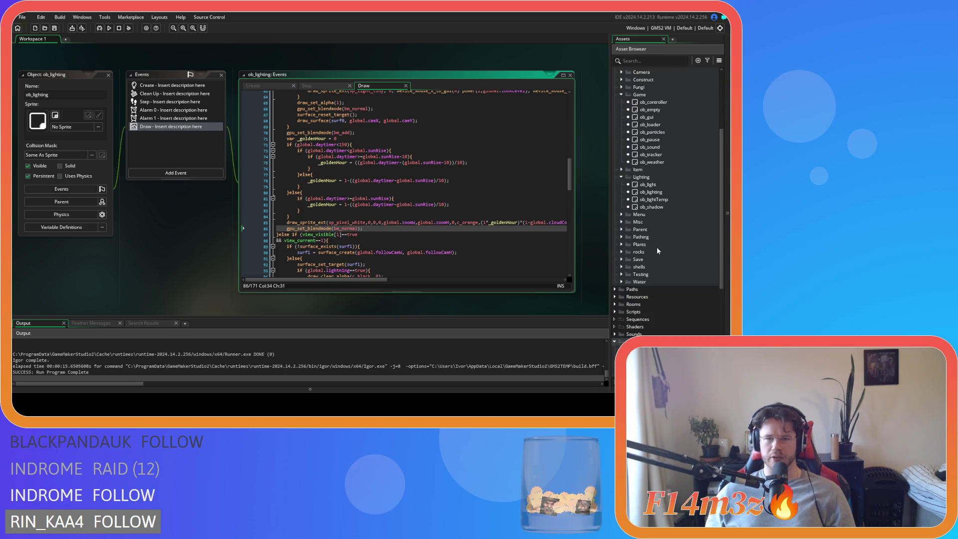
scroll(656, 248, "down", 3)
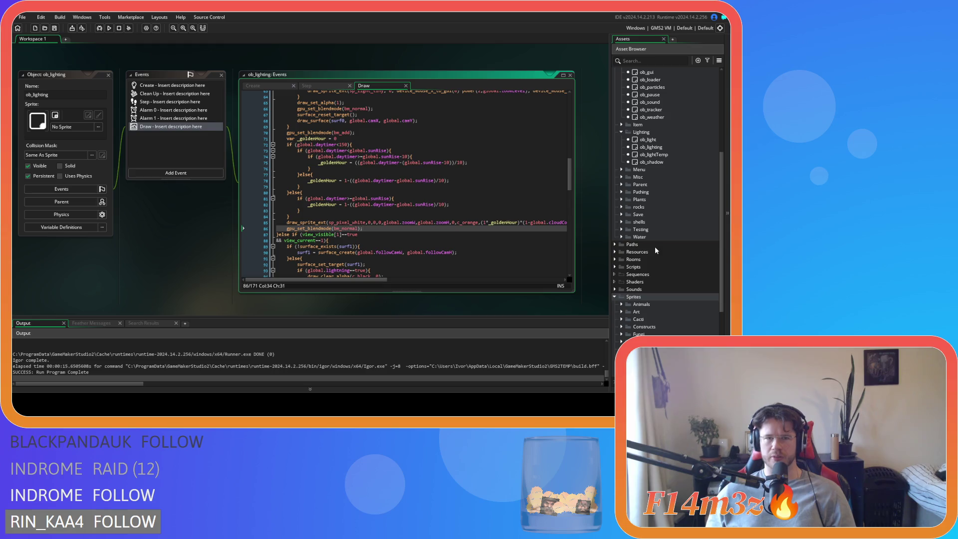
scroll(655, 247, "down", 5)
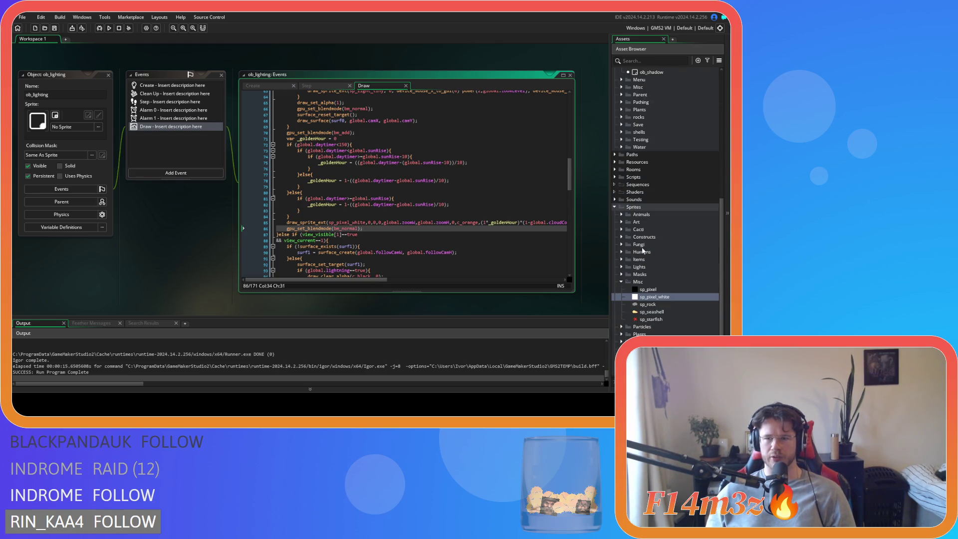
scroll(627, 271, "up", 12)
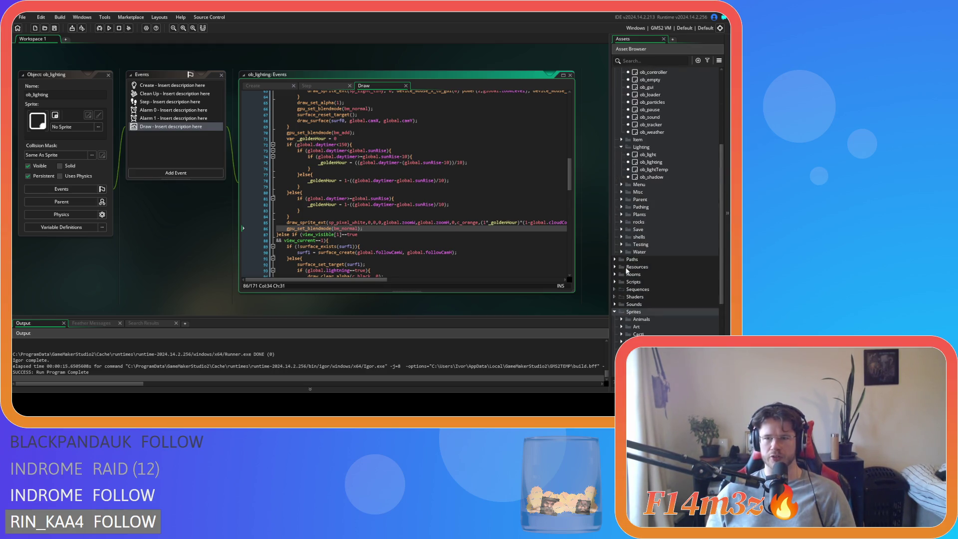
scroll(624, 250, "down", 12)
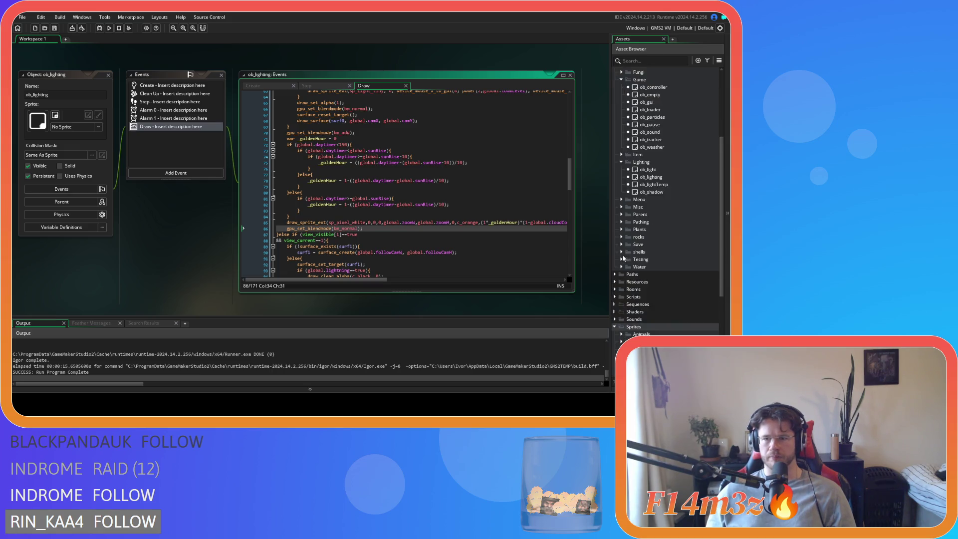
scroll(616, 234, "up", 8)
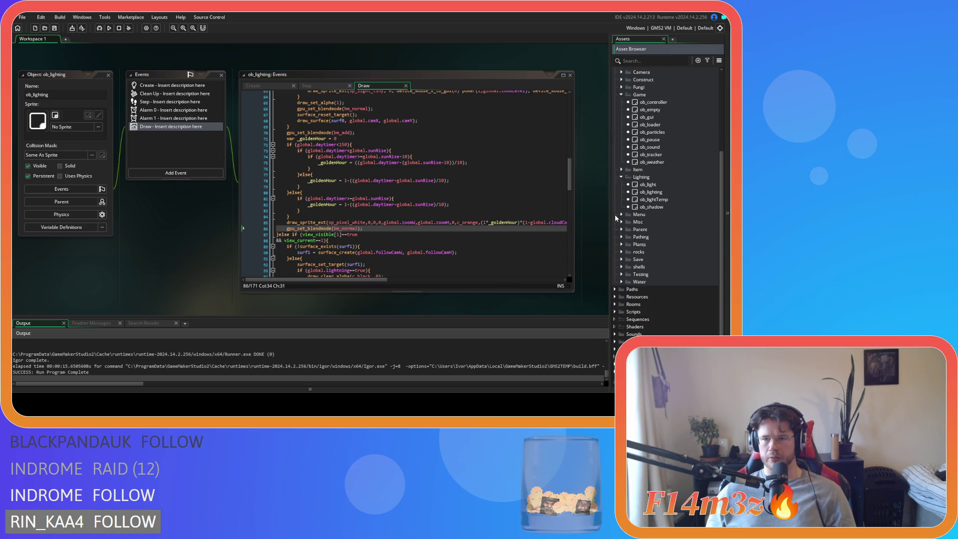
left_click(620, 311)
scroll(618, 300, "down", 12)
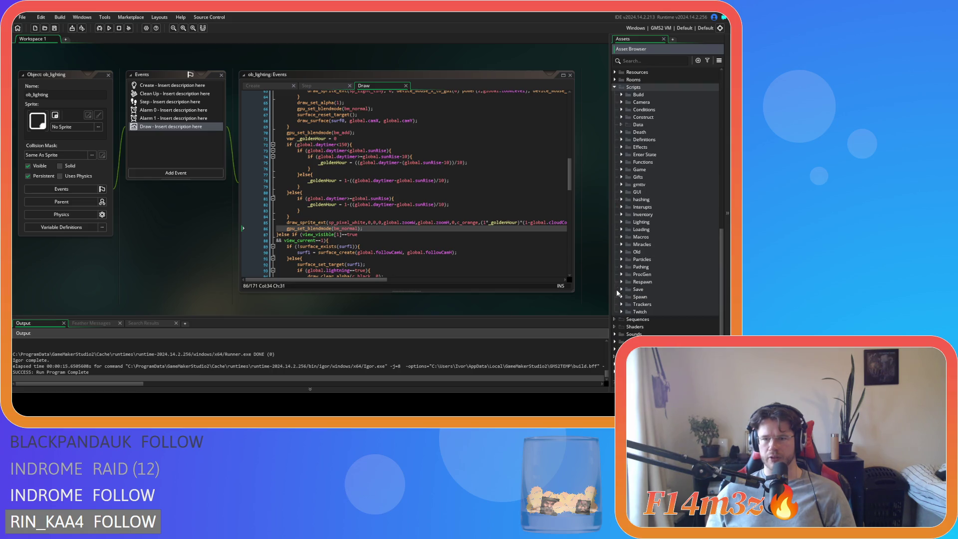
left_click(622, 223)
left_click(628, 238)
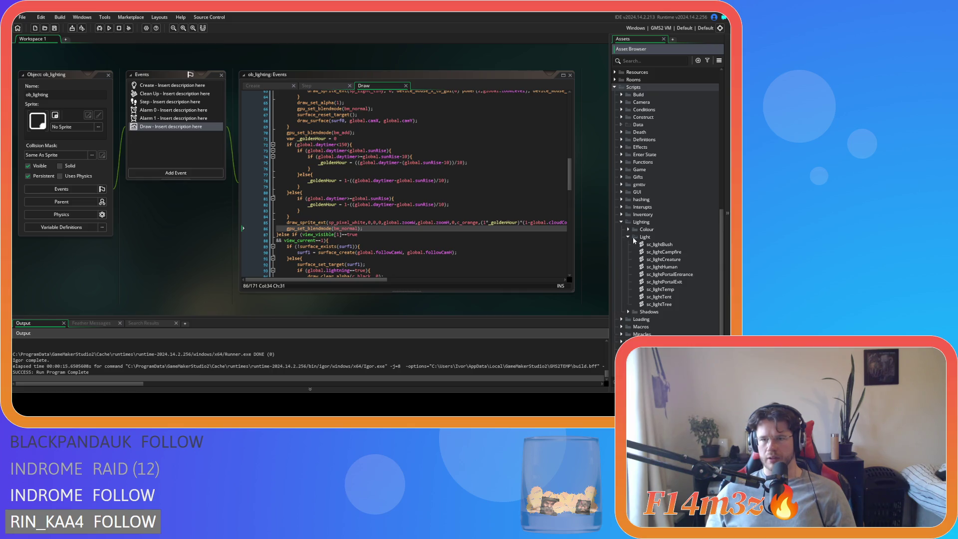
left_click(628, 237)
left_click(628, 237)
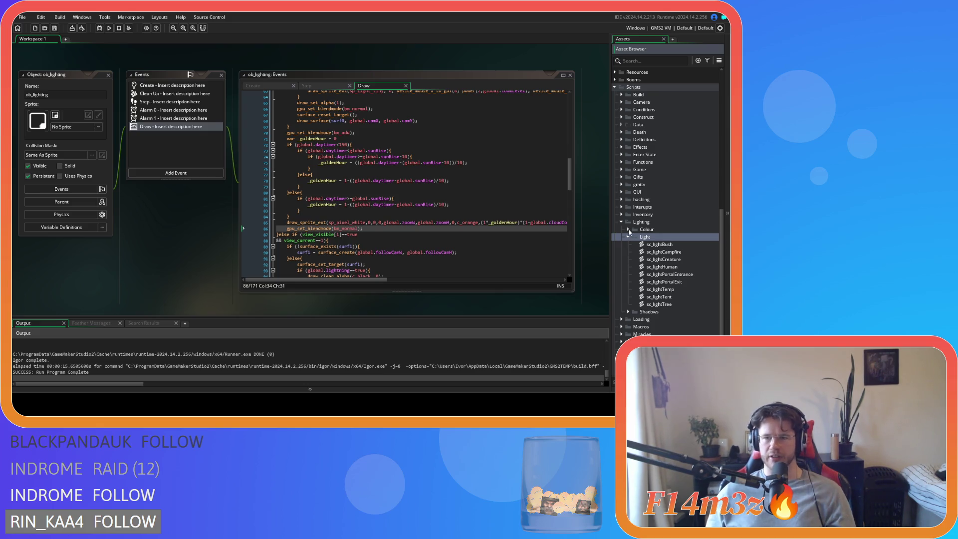
left_click(628, 229)
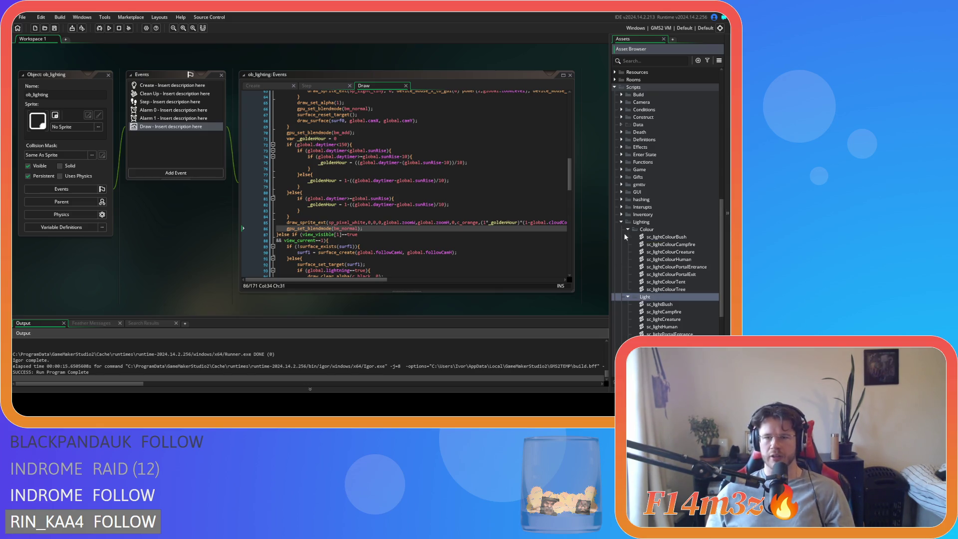
key("Left")
left_click(628, 230)
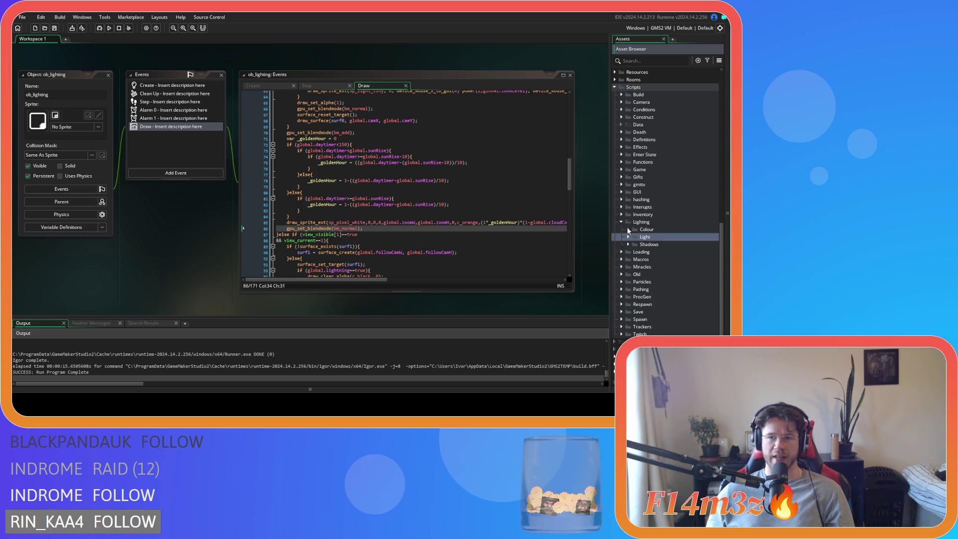
left_click(621, 222)
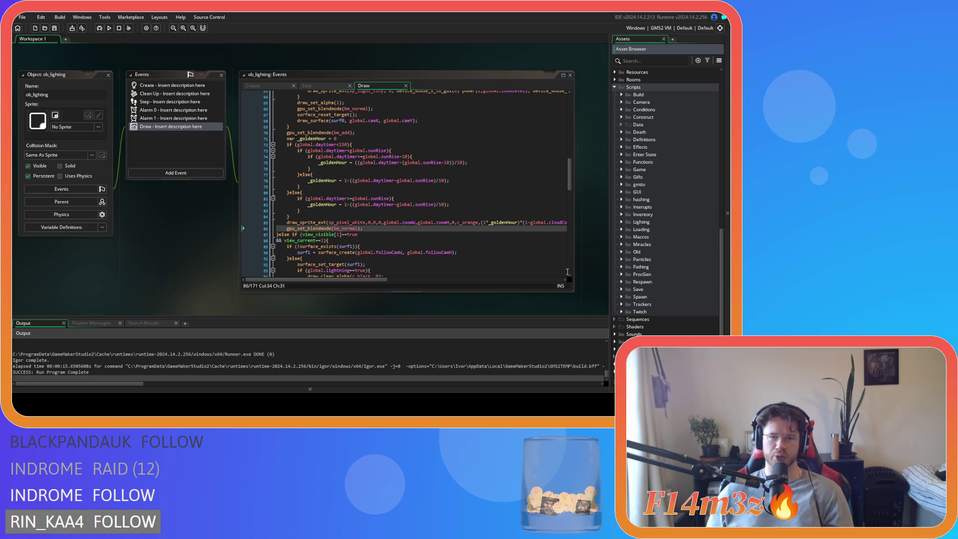
Step: Expand Objects > Animal > Human to reveal ob_human
left_click(424, 229)
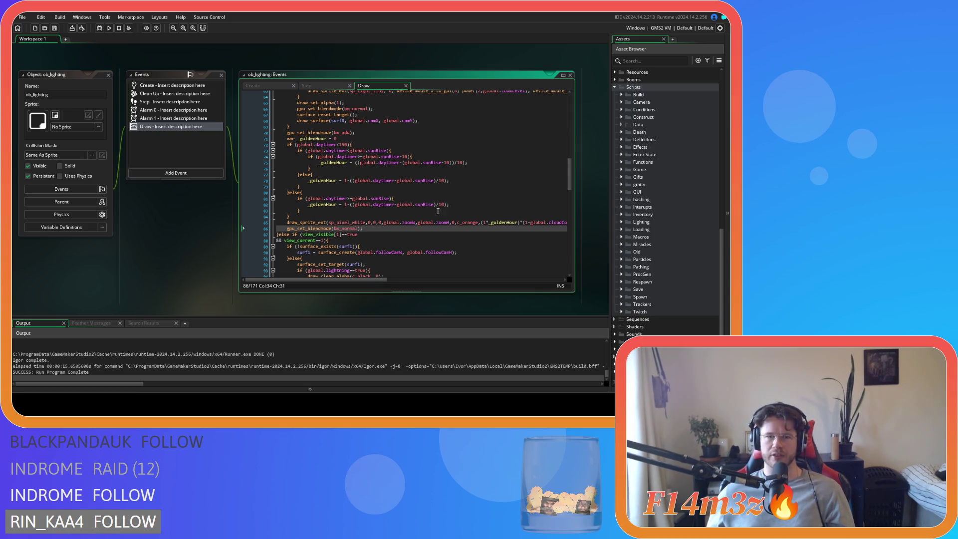
scroll(644, 156, "up", 3)
scroll(644, 156, "up", 5)
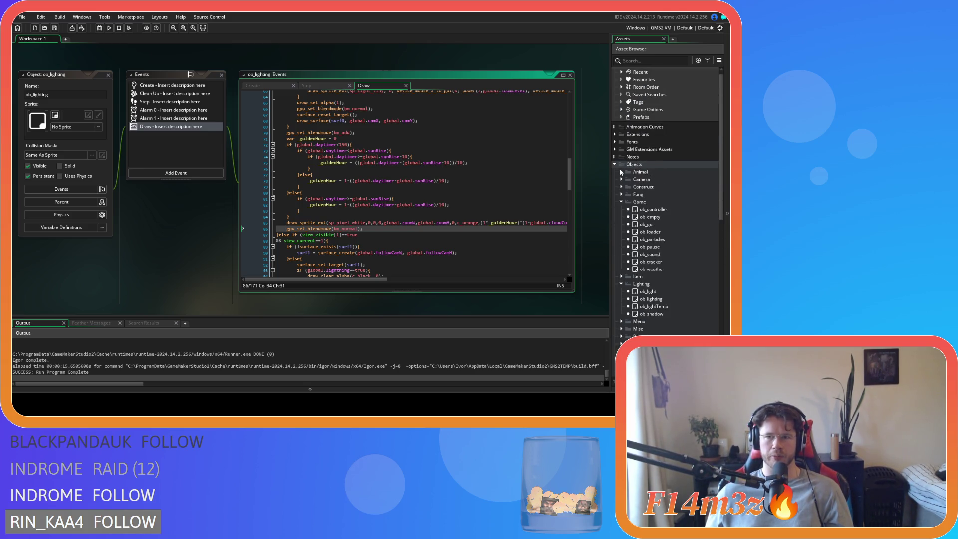
left_click(621, 171)
left_click(627, 180)
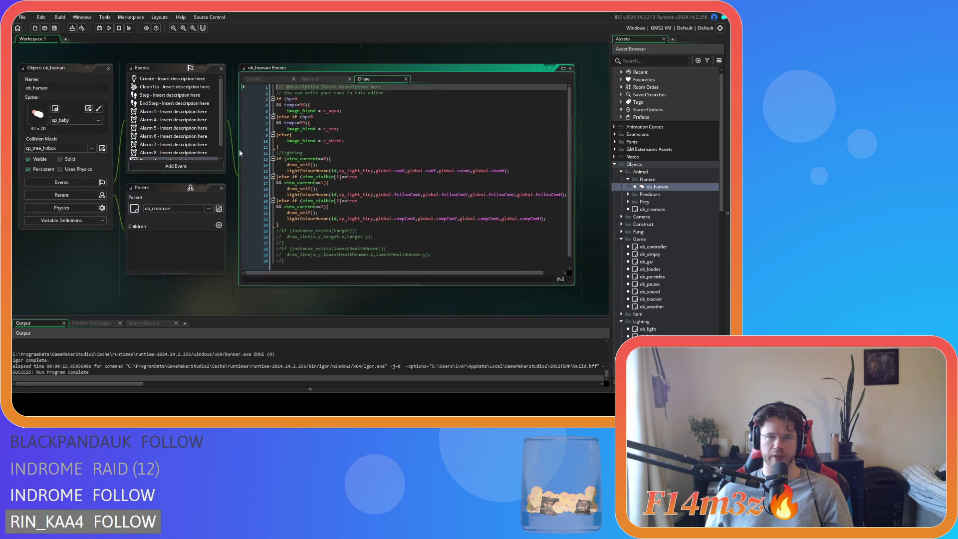
Step: Close the ob_human editor and select lines 74–81 of ob_lighting's sunrise timing code
left_click_drag(300, 164, 308, 225)
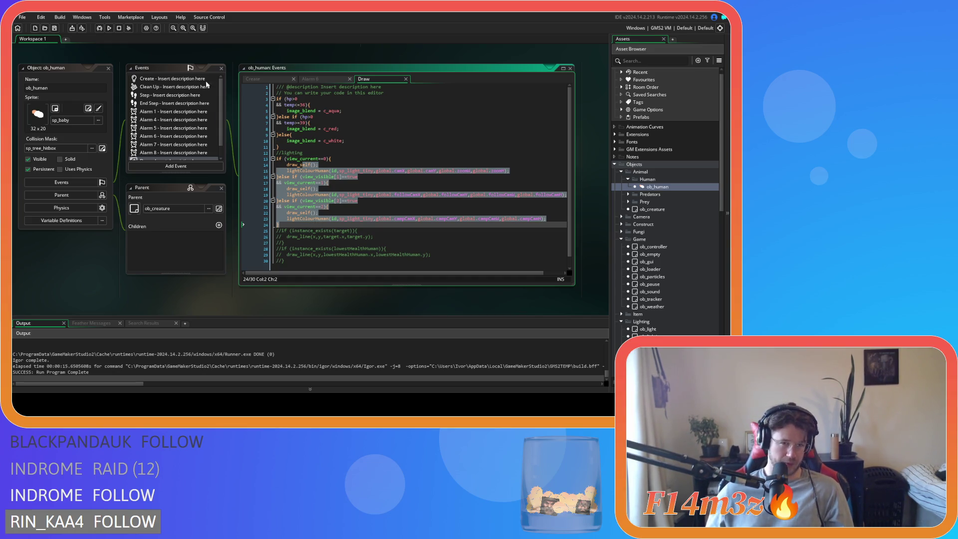
left_click(108, 69)
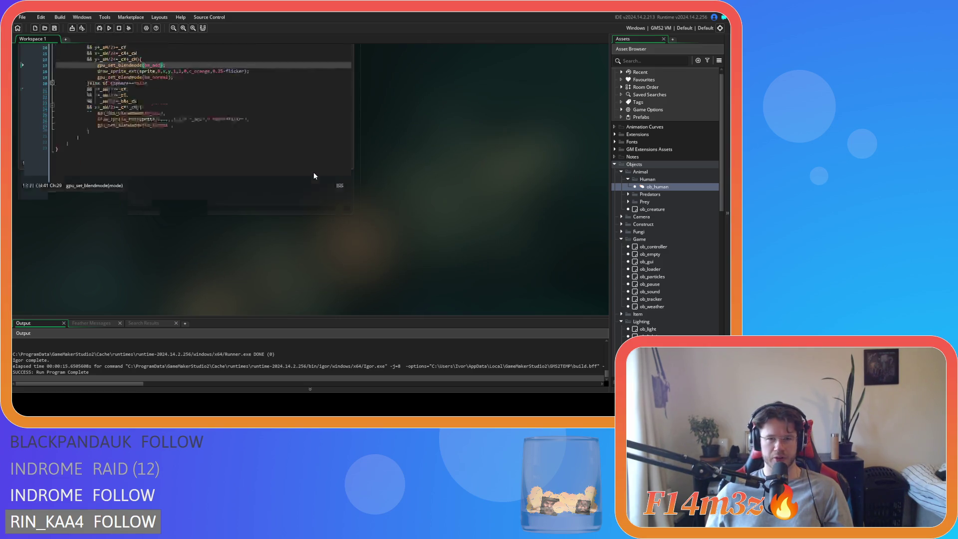
scroll(440, 180, "up", 3)
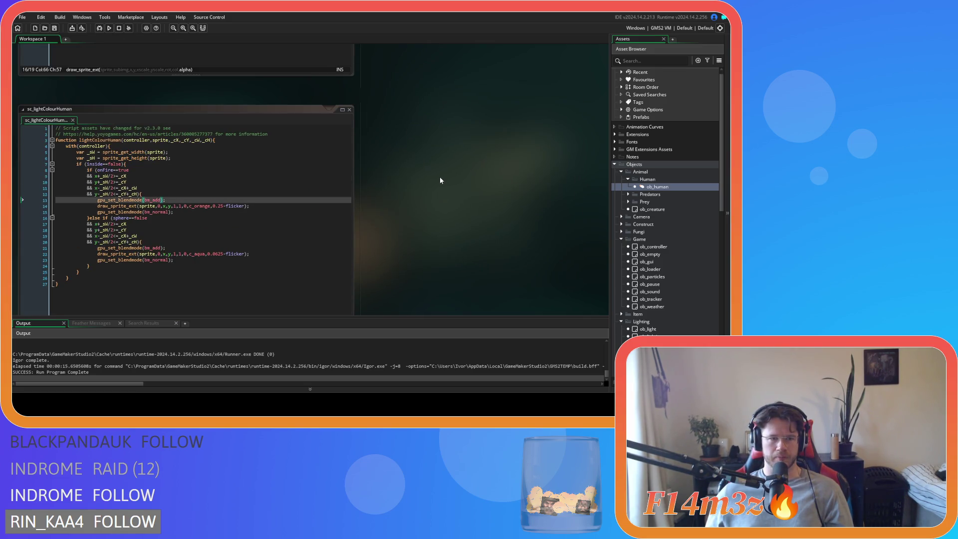
scroll(440, 181, "down", 10)
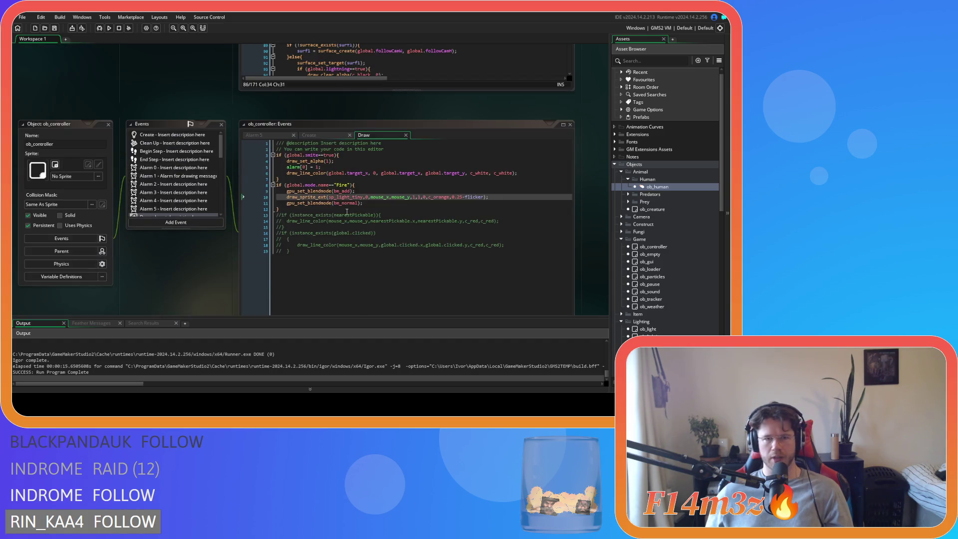
scroll(257, 193, "up", 1)
mouse_move(414, 180)
left_mouse_down()
mouse_move(449, 204)
mouse_move(394, 221)
left_mouse_up()
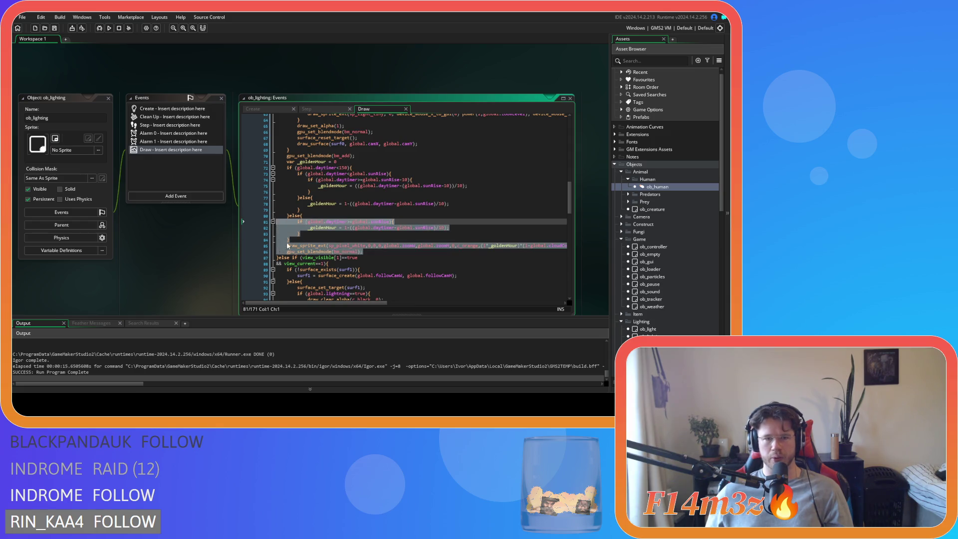
Step: Replace the overlay draw_sprite_ext x argument 0 with global.camX copied from line 68
left_click_drag(299, 246, 387, 246)
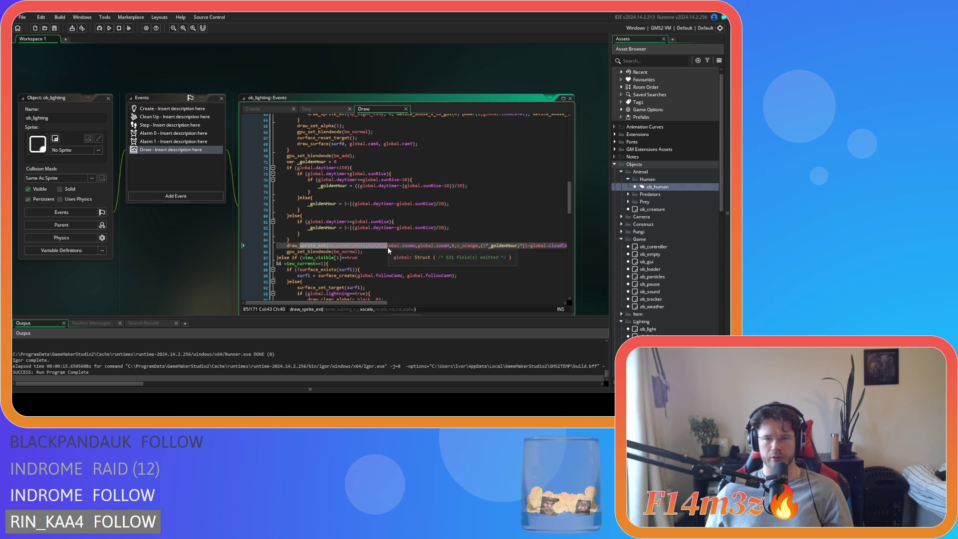
left_click(387, 246)
key("BackSpace")
double_click(373, 246)
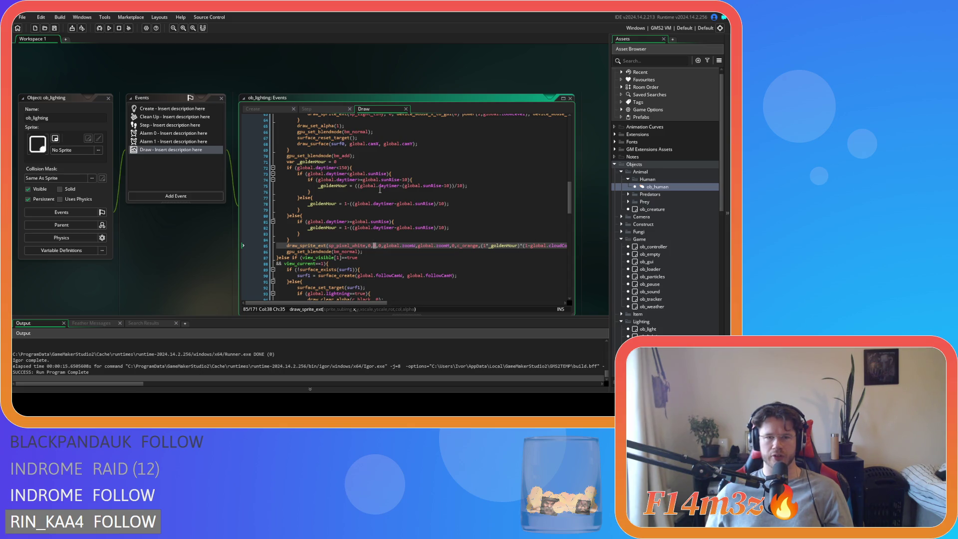
left_click(332, 143)
left_click_drag(378, 145, 352, 145)
key("ctrl+c")
left_click(374, 246)
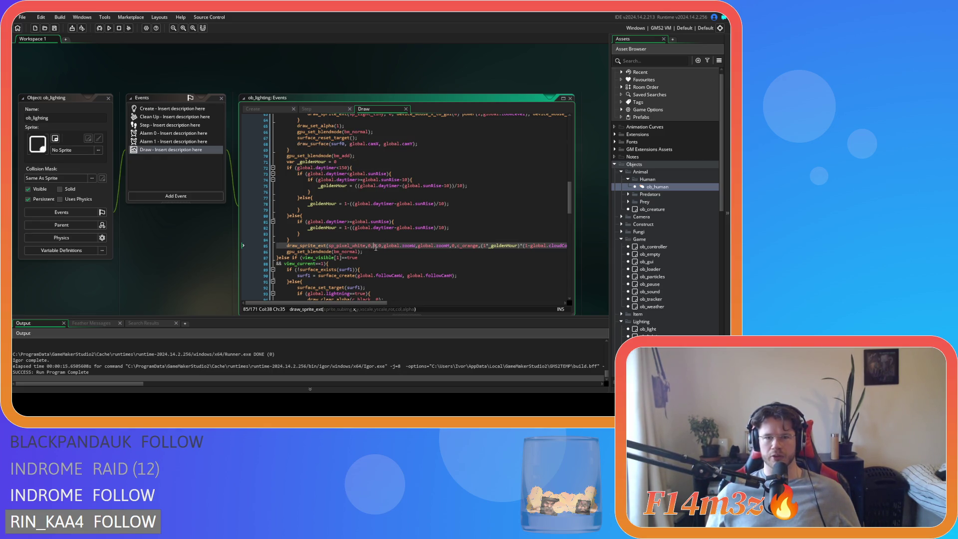
key("ctrl+v")
Step: Replace the y argument with global.camY, save, and run a test build
left_click_drag(414, 144, 383, 145)
key("ctrl+c")
double_click(406, 245)
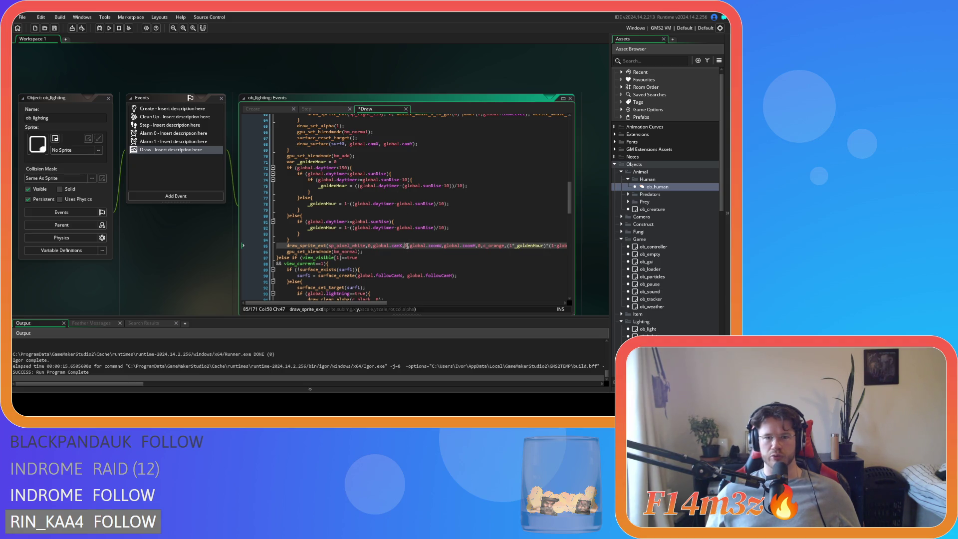
key("ctrl+v")
key("ctrl+s")
key("F5")
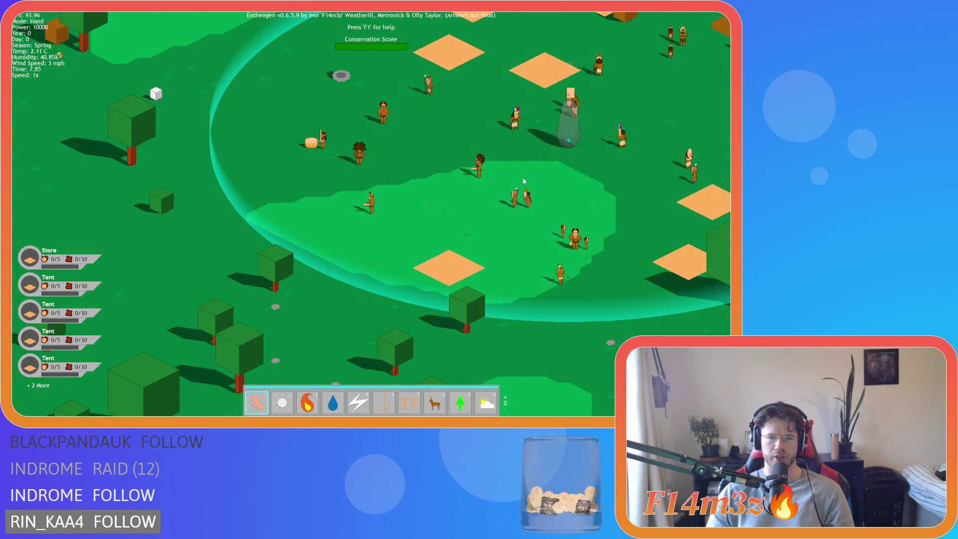
Step: Quit the running Entheogen game with Escape and confirm with Y
key("Escape")
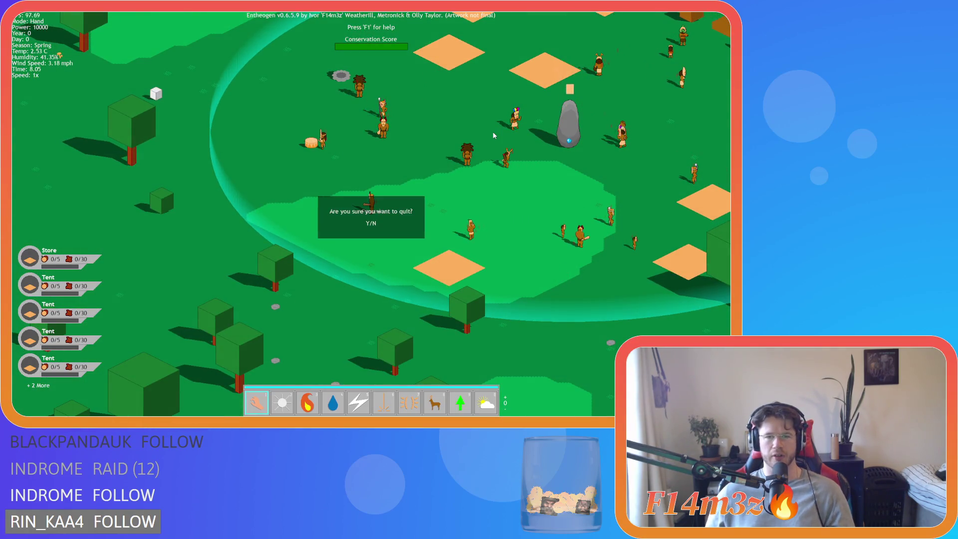
key("y")
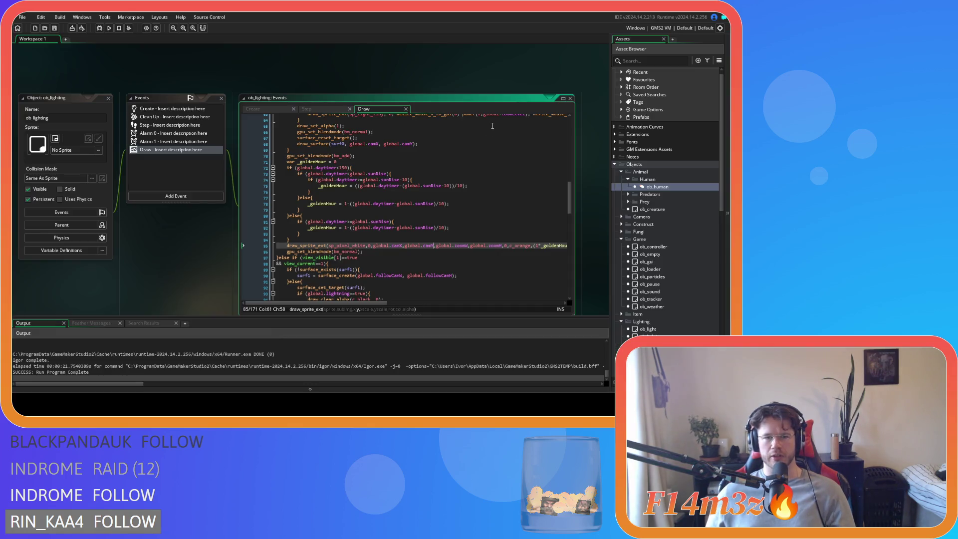
left_click(425, 203)
left_click(407, 180)
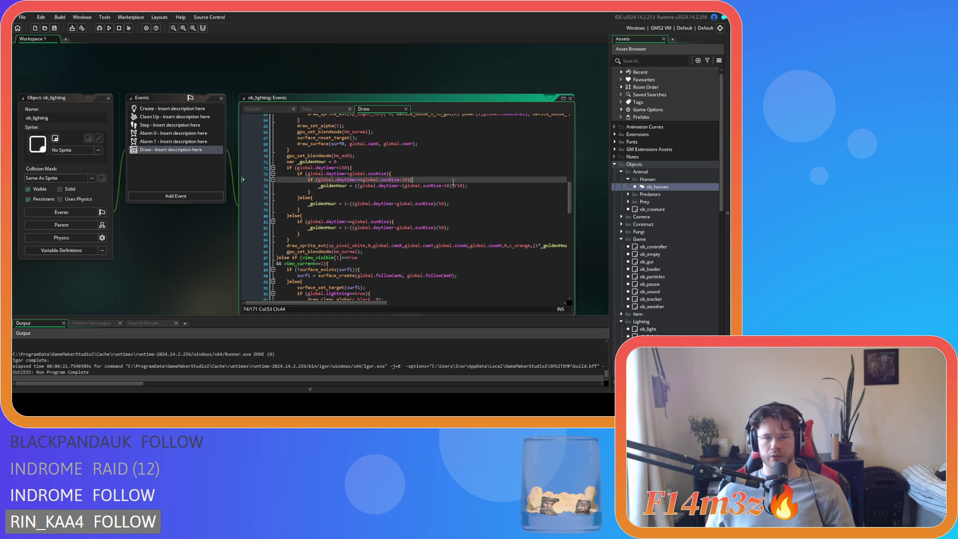
left_click(345, 180)
key("Down")
key("Down")
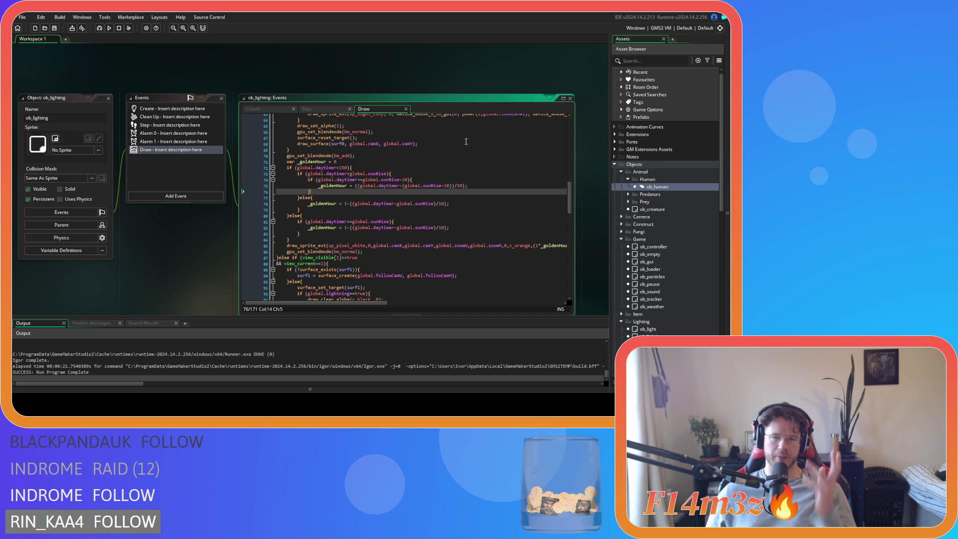
left_click(416, 179)
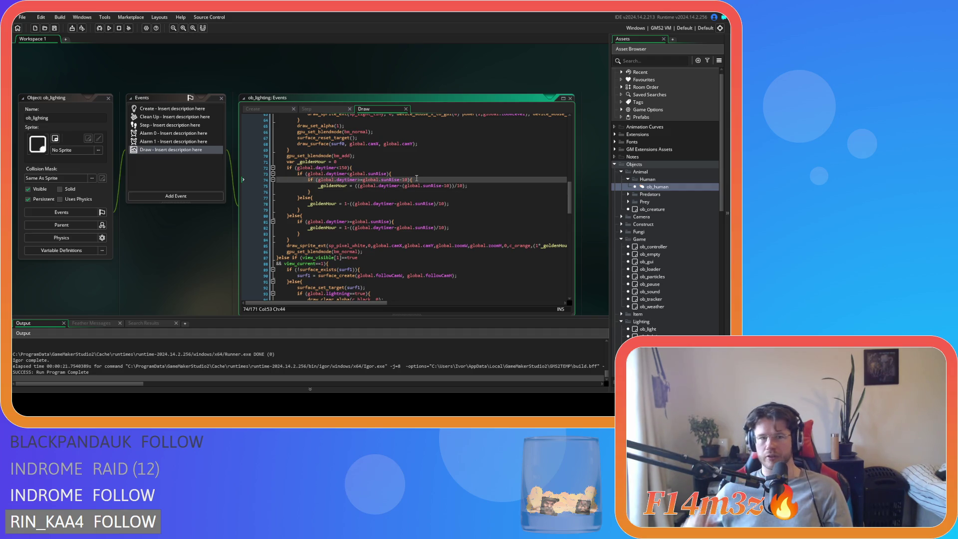
mouse_move(416, 179)
left_mouse_down()
mouse_move(262, 187)
mouse_move(302, 183)
left_mouse_up()
left_click(399, 180)
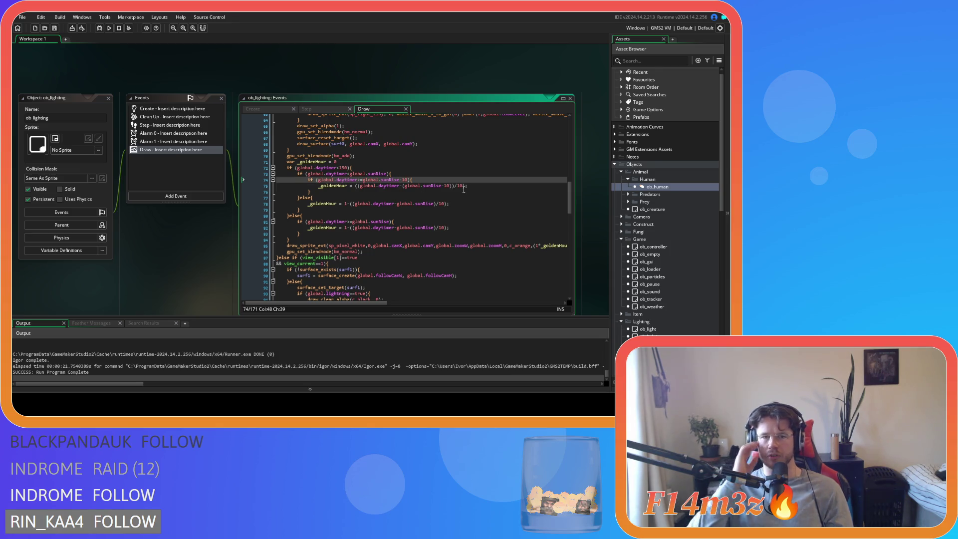
Step: Change line 73's condition to global.daytimer >= global.sunRise
left_click(348, 174)
type("=")
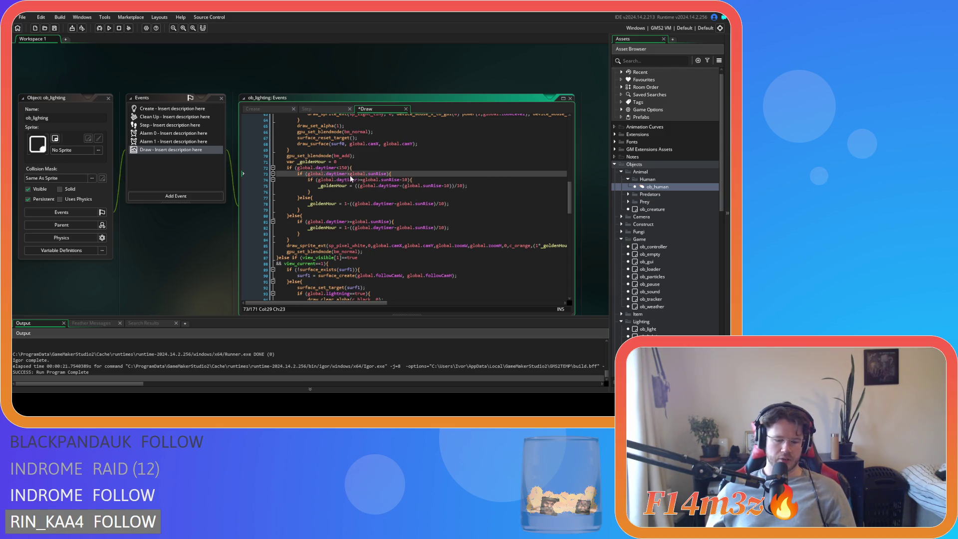
left_click(390, 173)
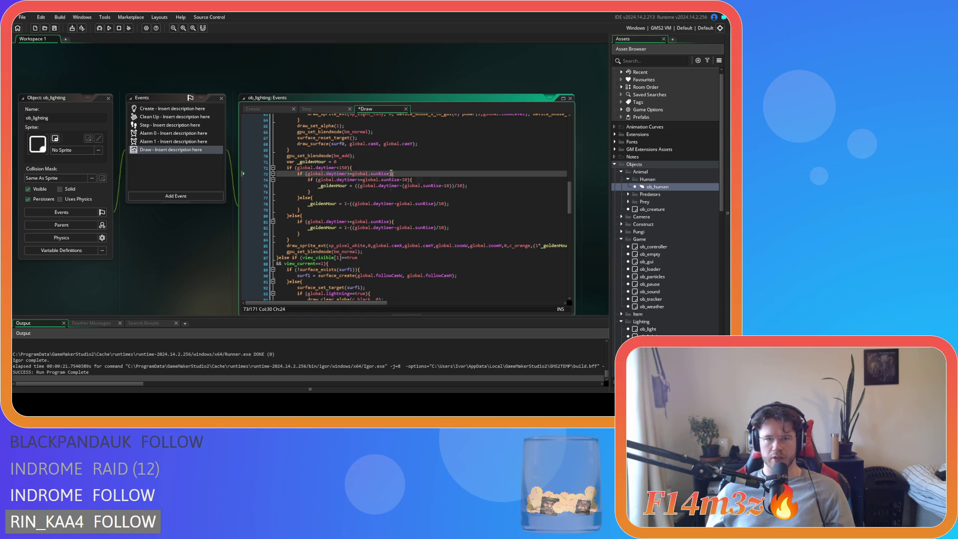
key("Return")
type("&&){")
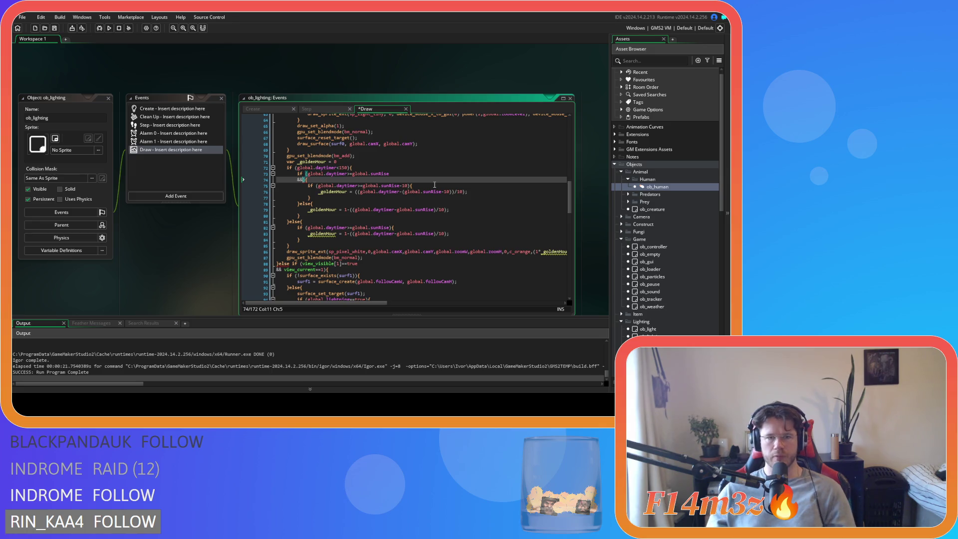
key("ctrl+z")
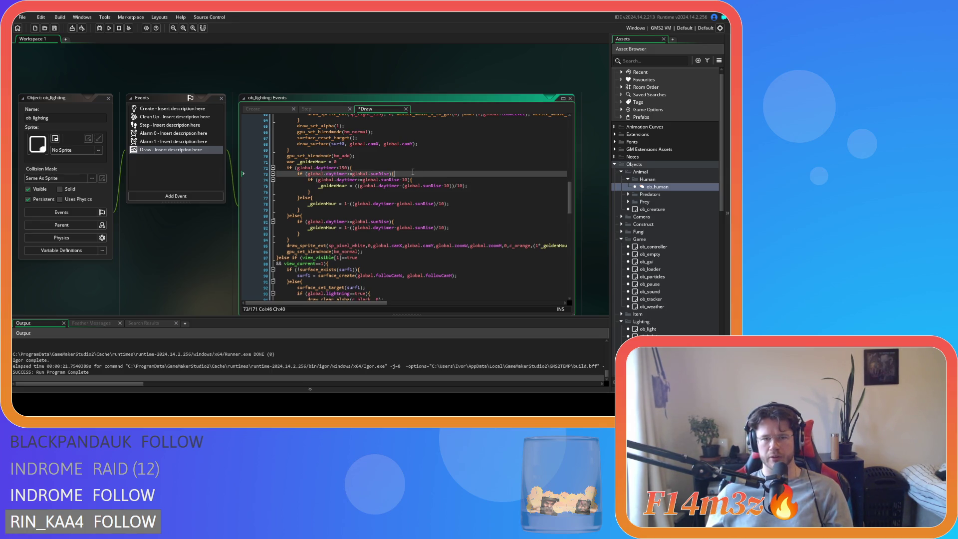
Step: Change line 74's check from sunRise-10 to sunRise+10
left_click(369, 179)
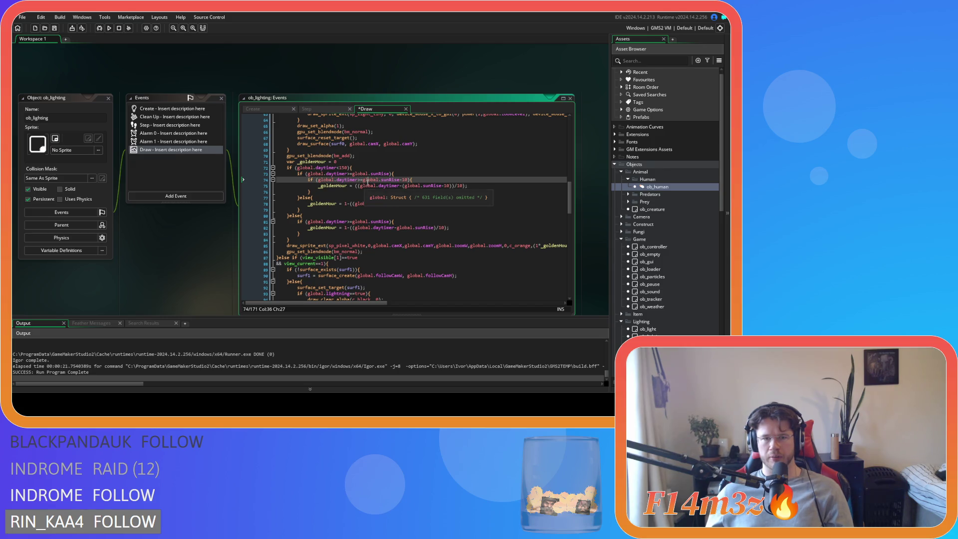
left_click(357, 180)
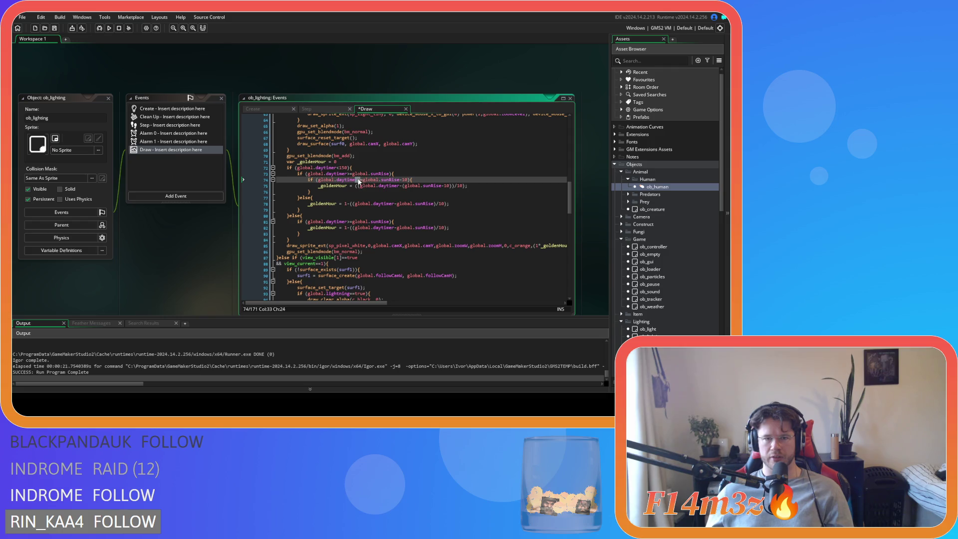
left_click(401, 180)
key("BackSpace")
type("+")
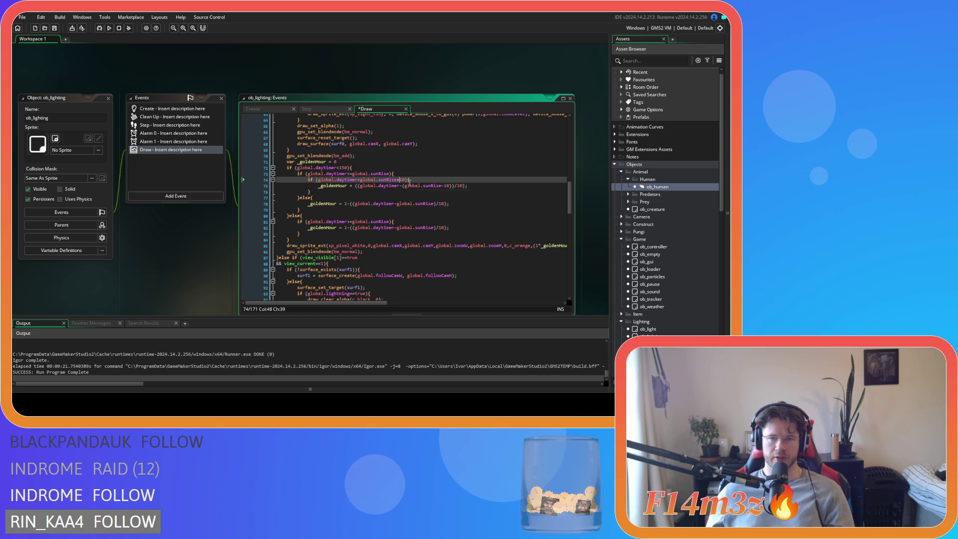
key("Right")
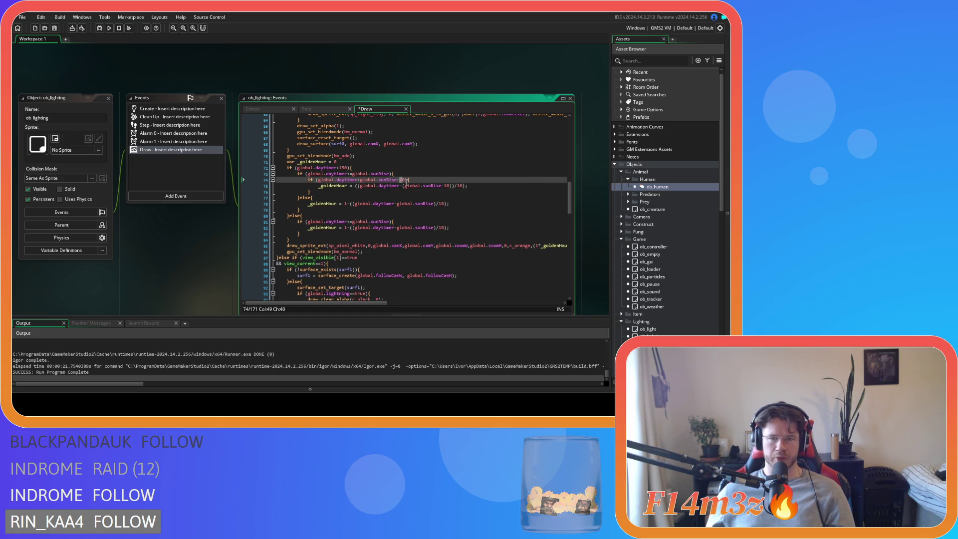
left_click_drag(383, 179, 403, 183)
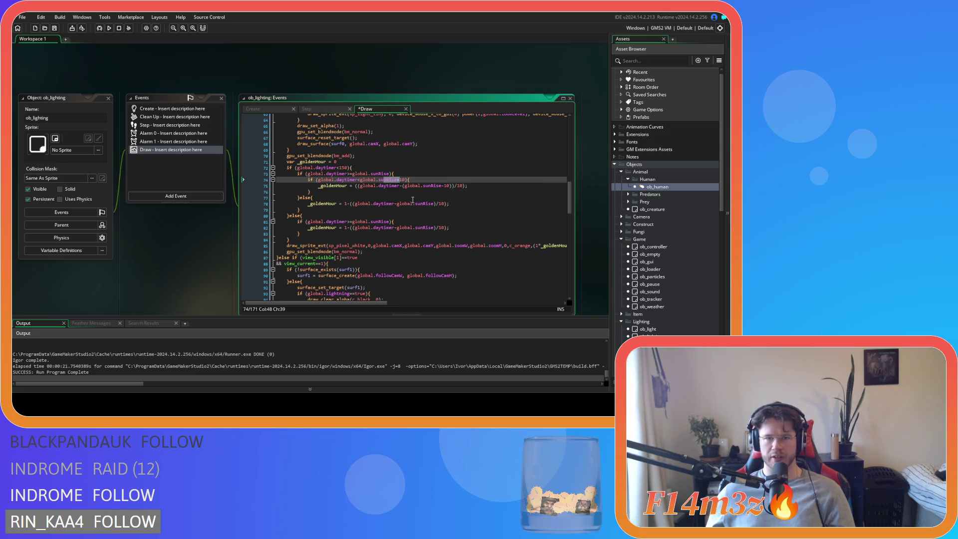
left_click(346, 191)
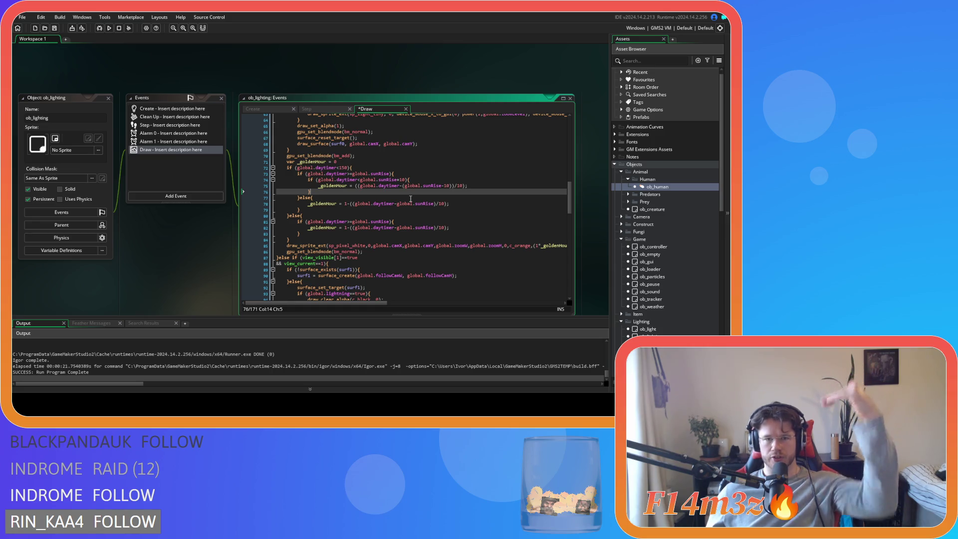
left_click(426, 181)
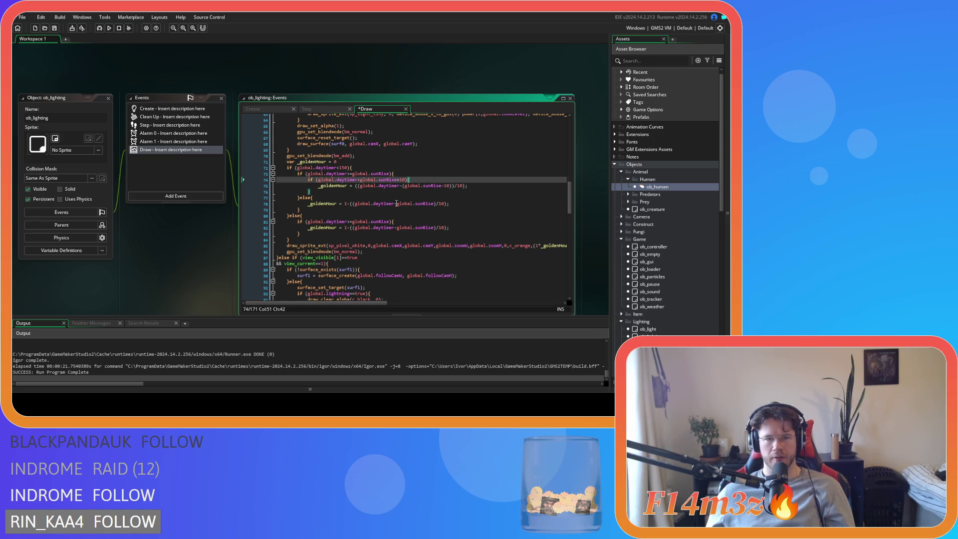
Step: Remove the fade-out _goldenHour formula from the outer else branch
left_click(336, 204)
left_click(399, 174)
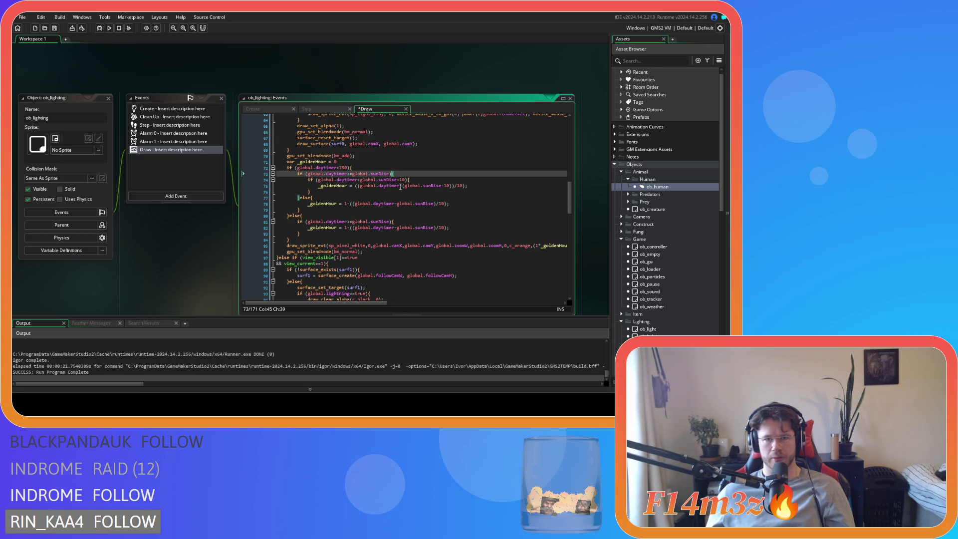
left_click_drag(308, 204, 456, 202)
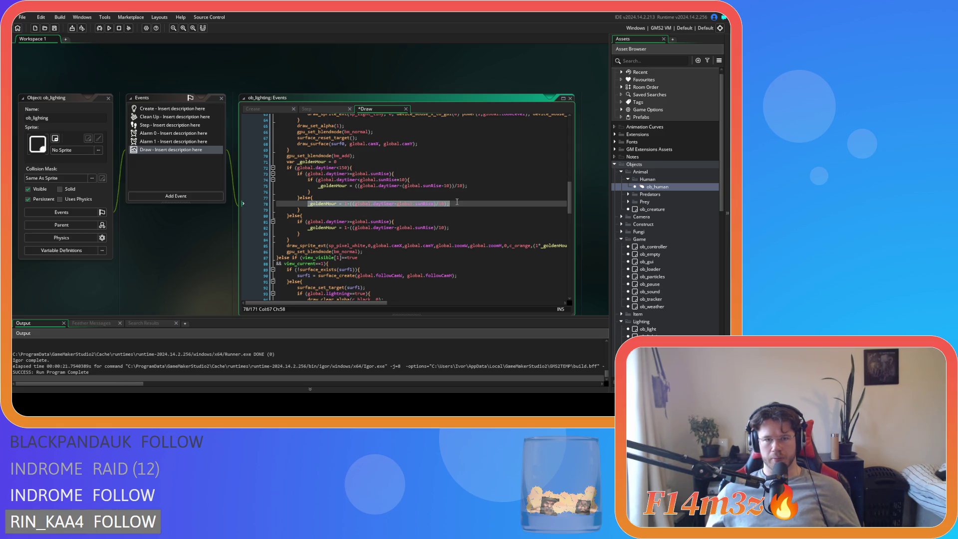
key("BackSpace")
key("BackSpace")
key("BackSpace")
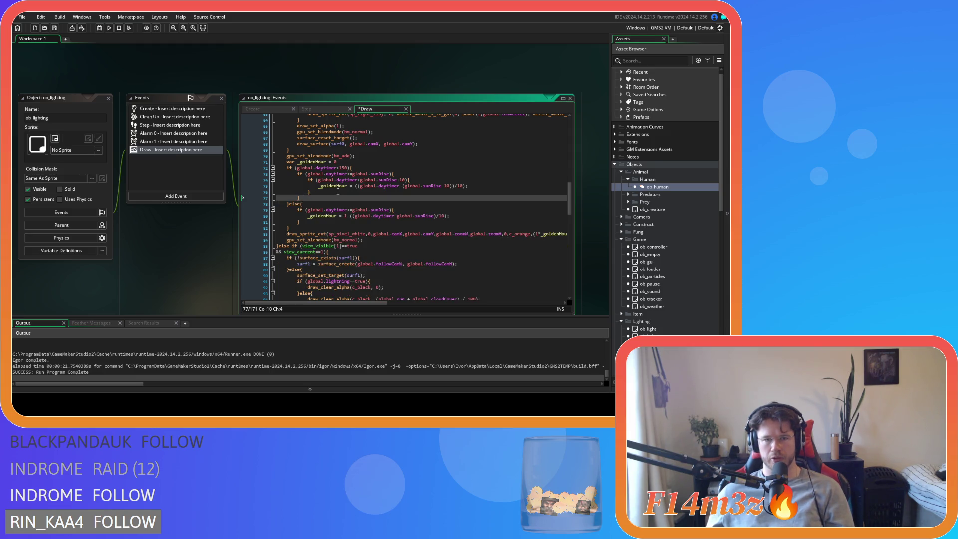
Step: Add an else after the inner if, paste the fade-out formula into it, and save
left_click(338, 191)
type("else")
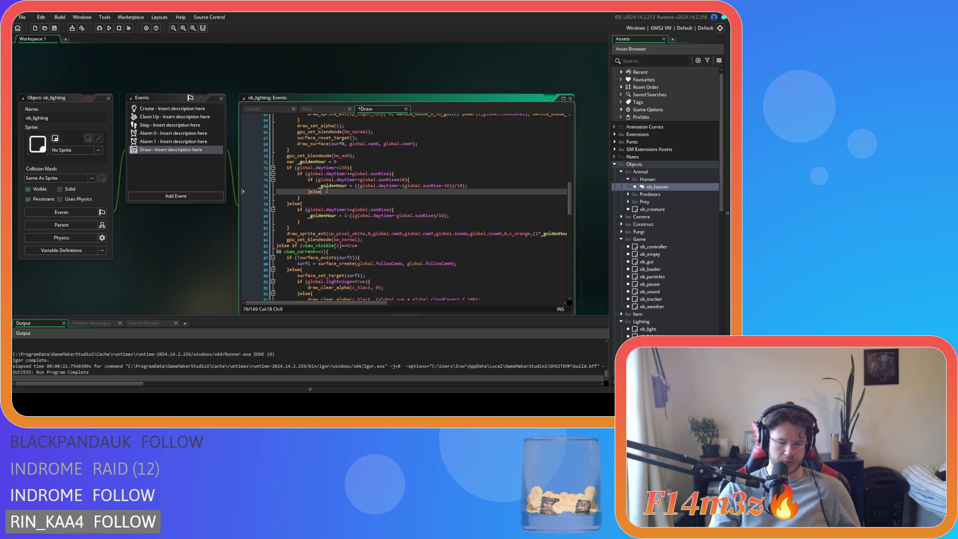
key("Return")
key("Return")
key("Up")
key("ctrl+v")
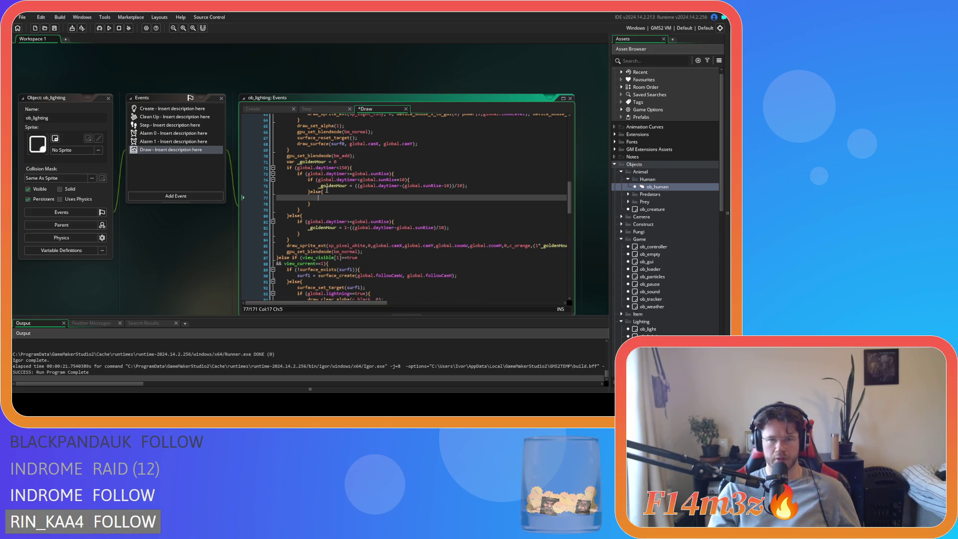
key("ctrl+s")
left_click(468, 170)
left_click(445, 179)
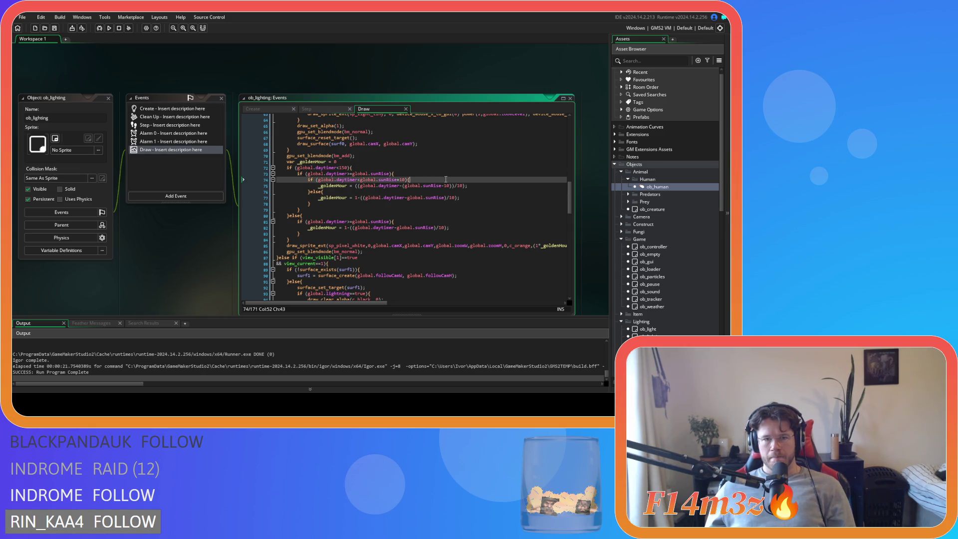
key("Left")
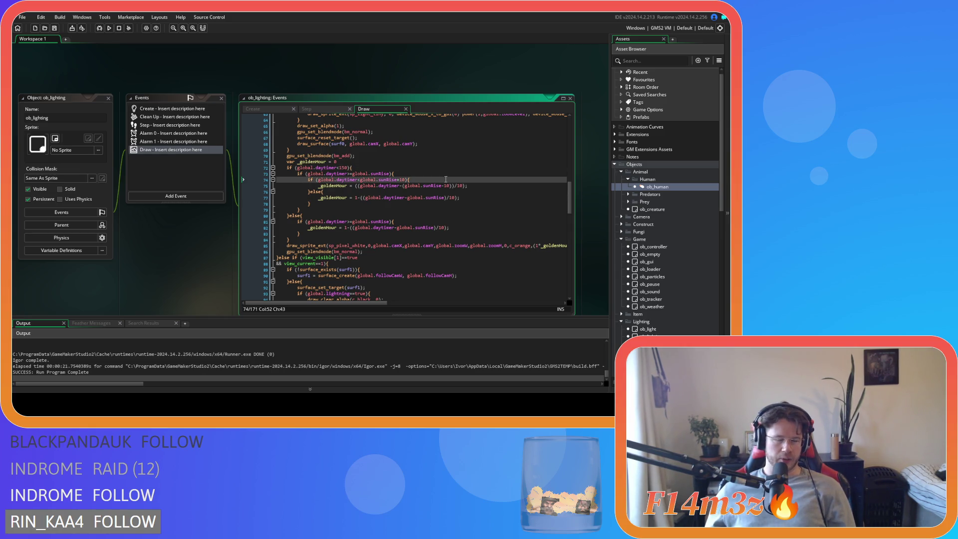
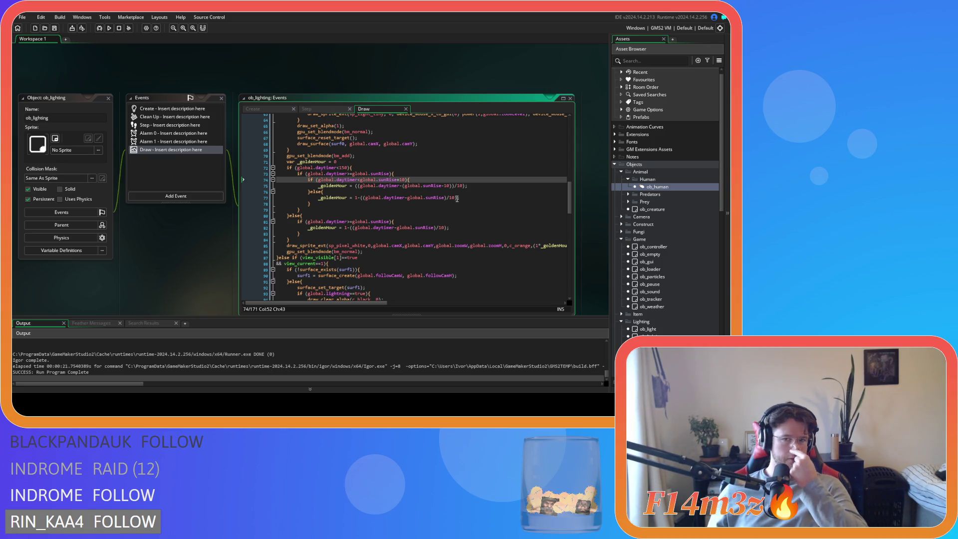
Step: Copy the line-77 golden-hour formula and paste it below the line-74 sunrise condition
left_click_drag(458, 198, 317, 198)
key("ctrl+c")
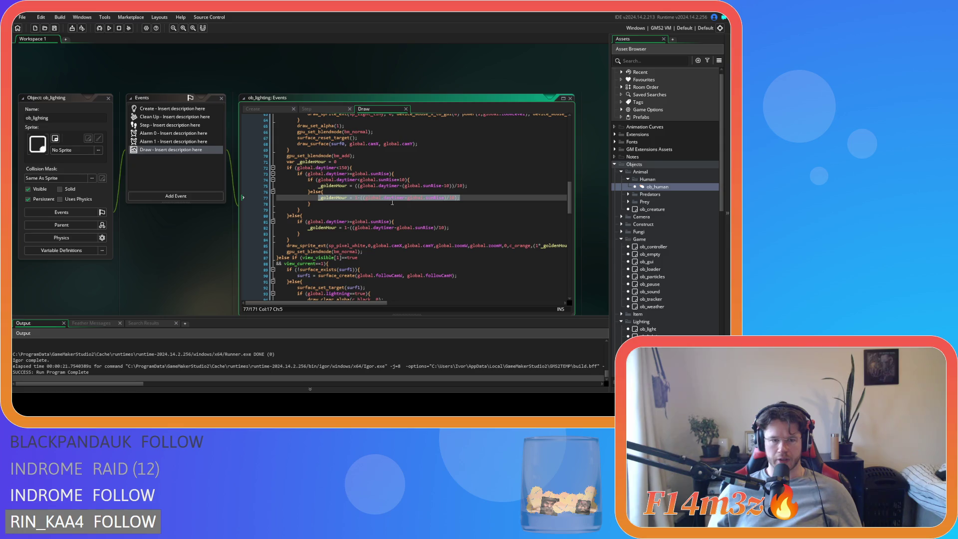
left_click(425, 181)
key("Return")
key("ctrl+v")
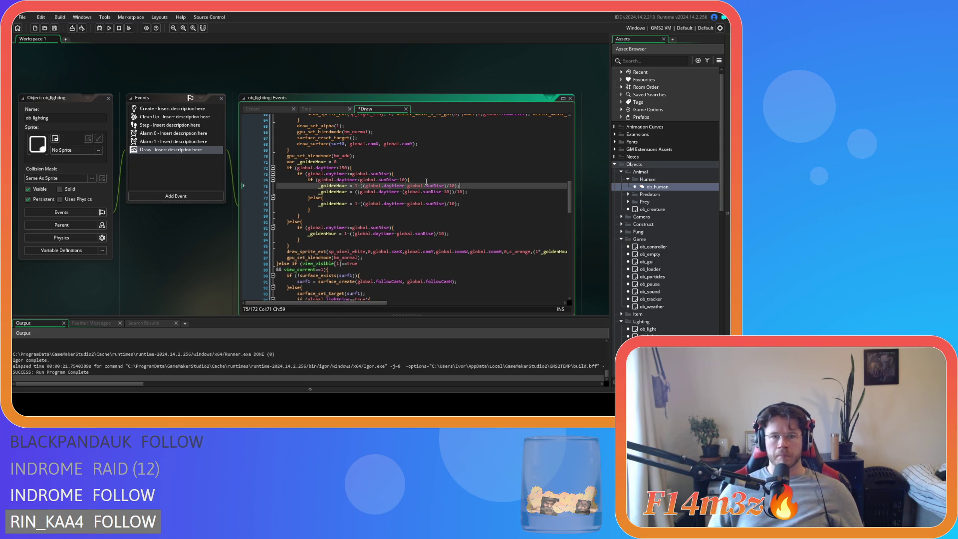
Step: Delete the old (sunRise-10) goldenHour line so only the copied formula remains
left_click_drag(354, 180, 408, 179)
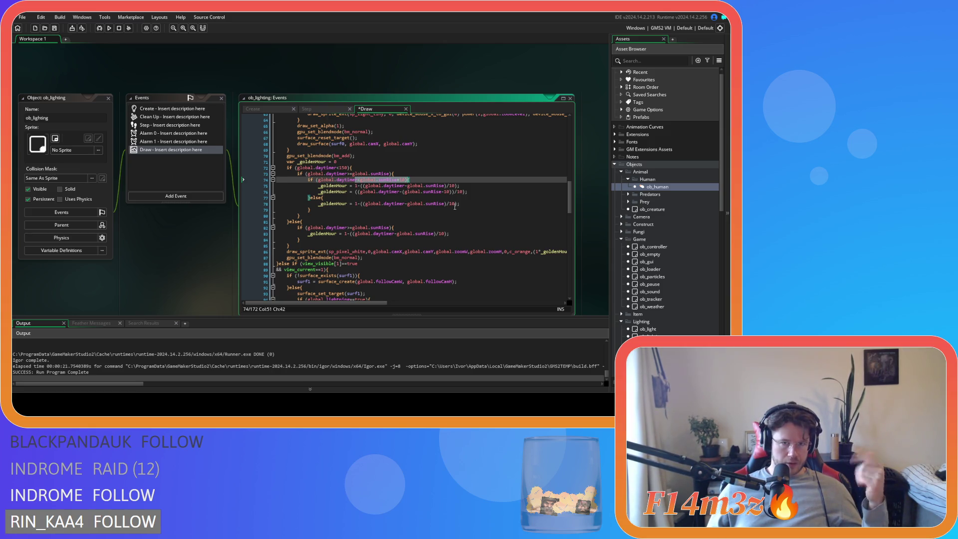
key("End")
key("shift+Down")
key("shift+End")
key("Delete")
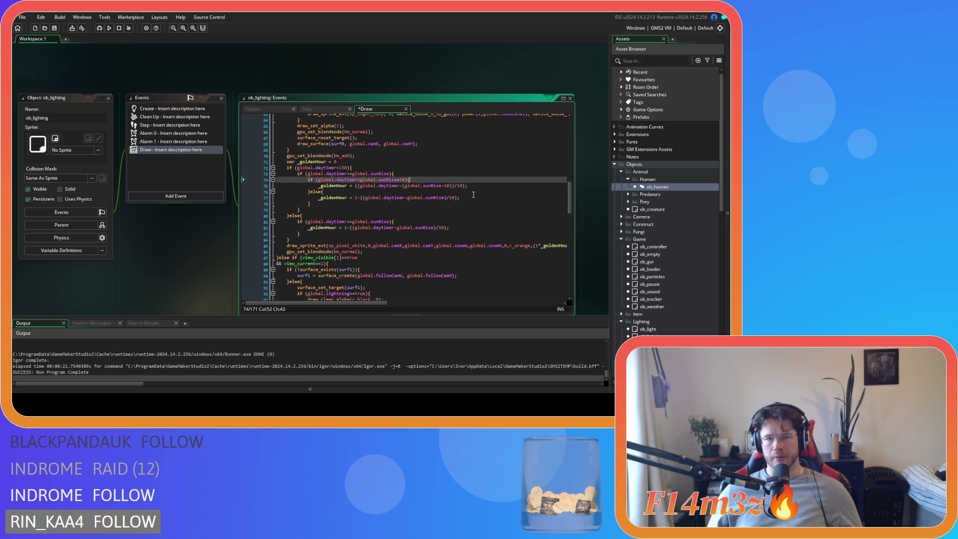
key("ctrl+z")
key("shift+Down")
key("shift+End")
key("Delete")
left_click(483, 197)
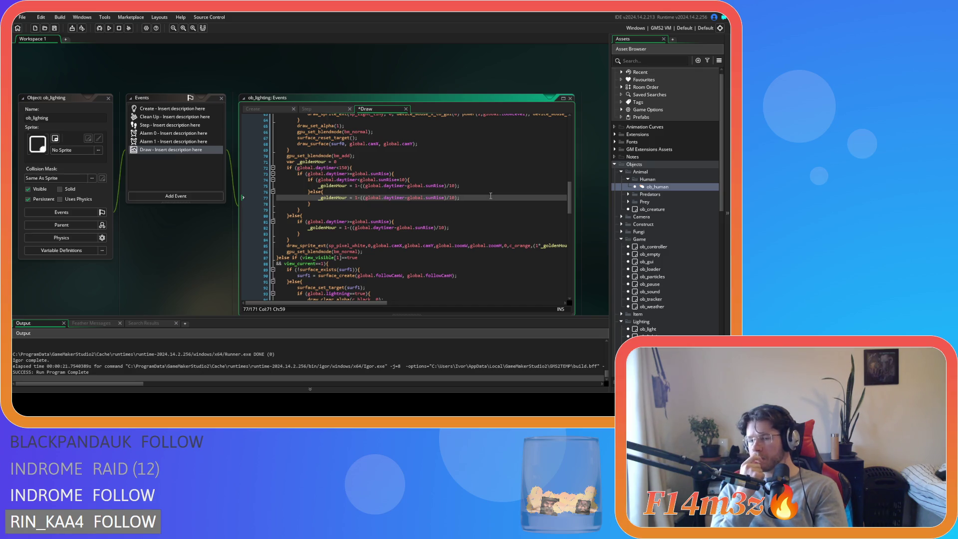
Step: Wrap global.sunRise on line 77 as (global.sunRise+10) and save
left_click(408, 198)
type("(")
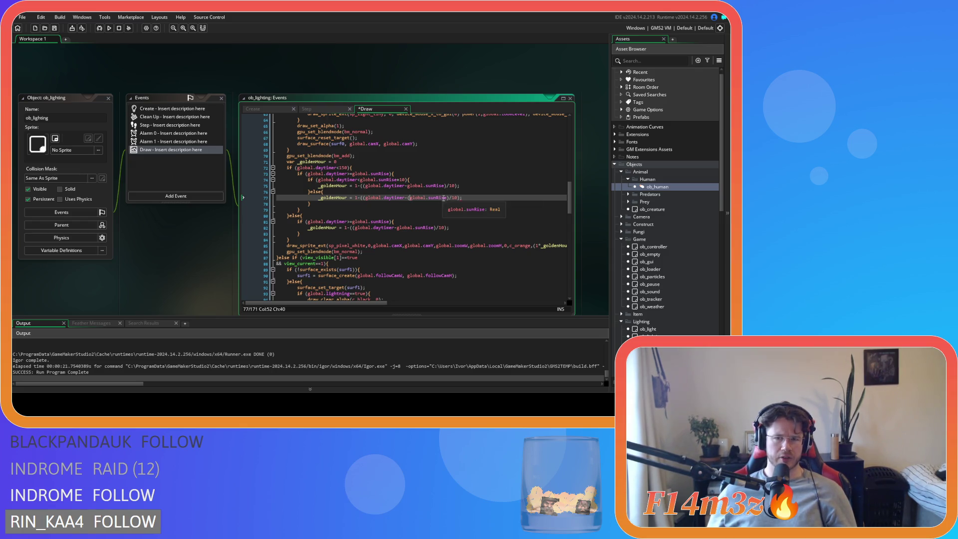
type(")")
key("Left")
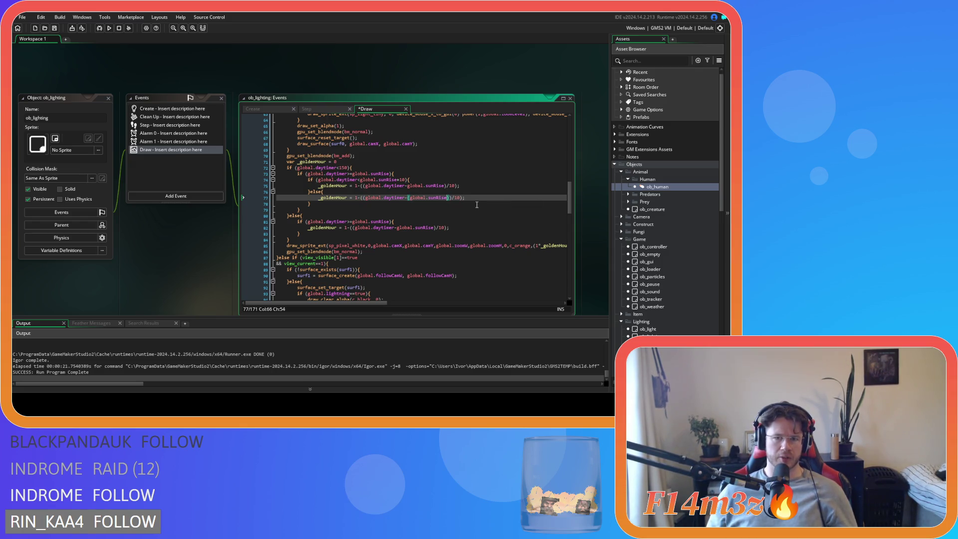
type("+10")
key("ctrl+s")
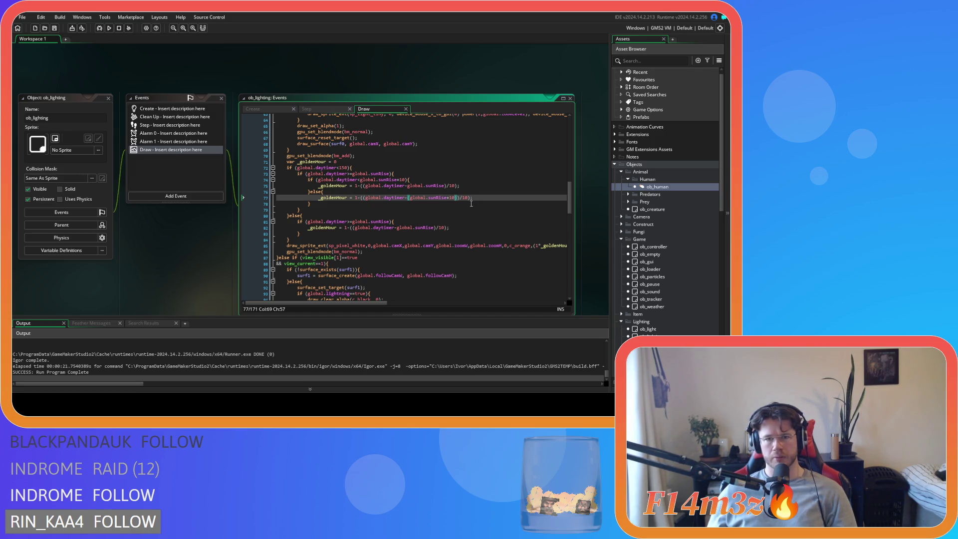
Step: Change the offset to sunRise+20, save, and replace the sunrise-branch formula's 1 with a parenthesis
key("Left")
key("BackSpace")
type("2")
key("ctrl+s")
left_click(493, 198)
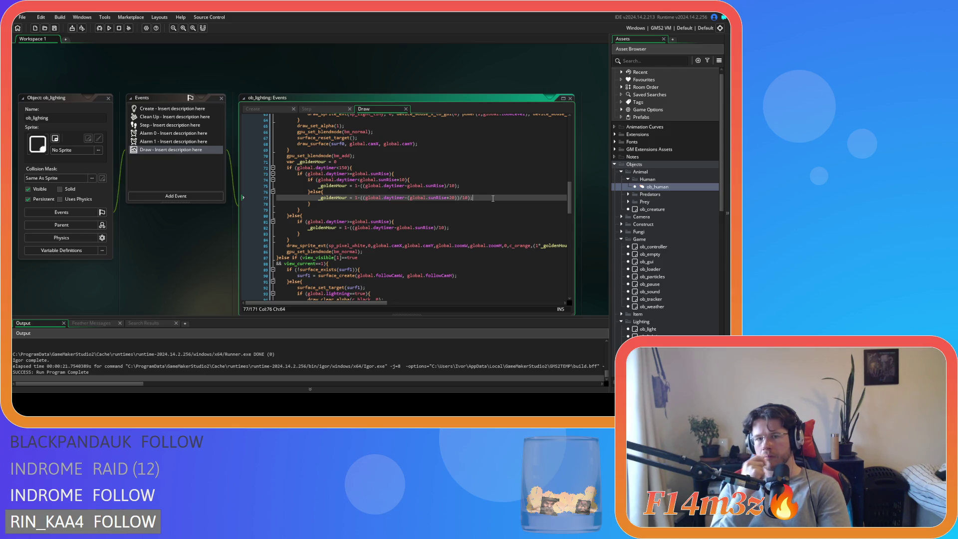
double_click(356, 186)
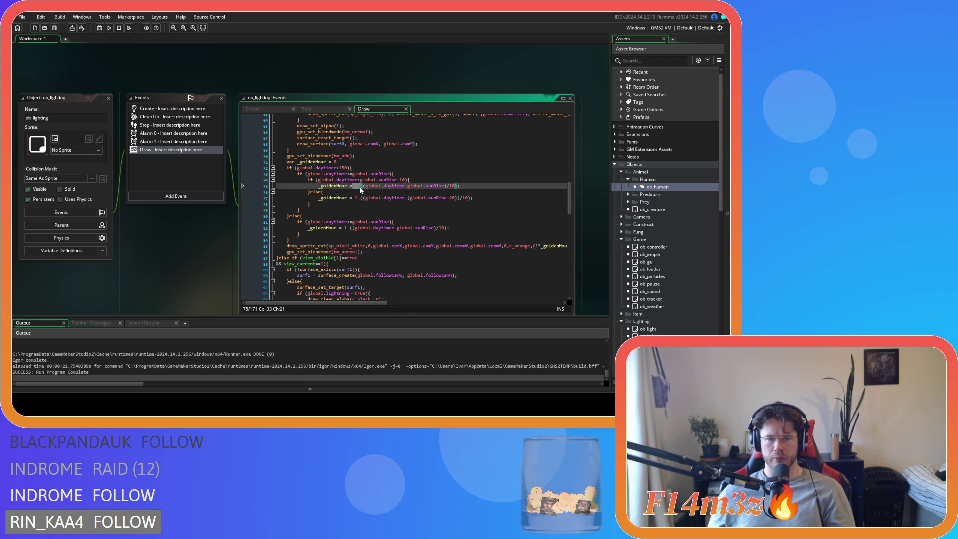
type("(")
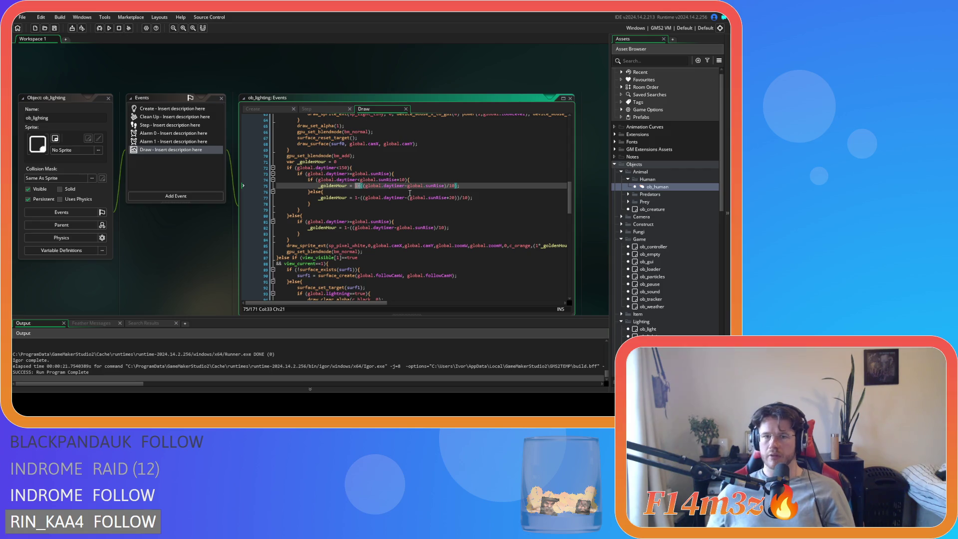
left_click(443, 186)
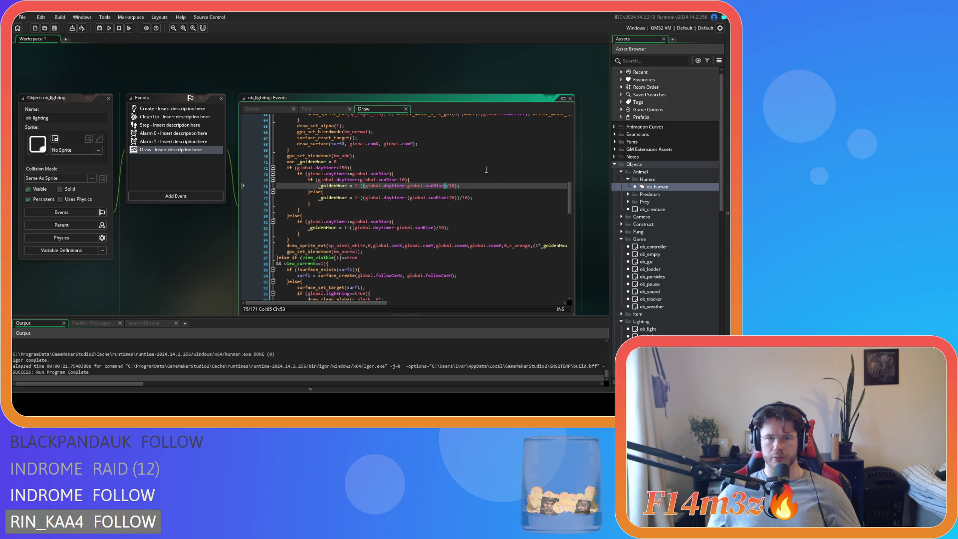
Step: Remove the '1-' from the line-75 sunrise-branch formula and save
left_click(356, 186)
key("Delete")
key("Delete")
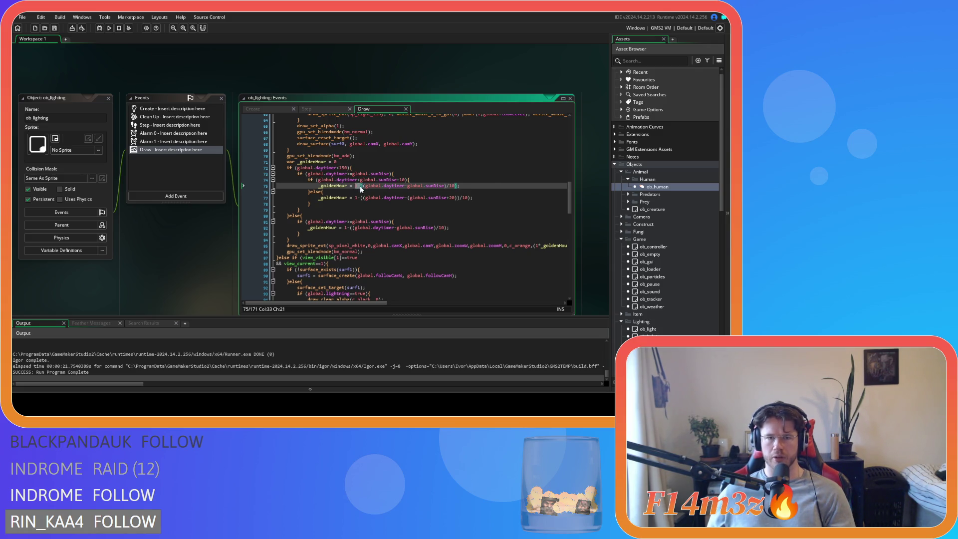
left_click(434, 179)
key("ctrl+s")
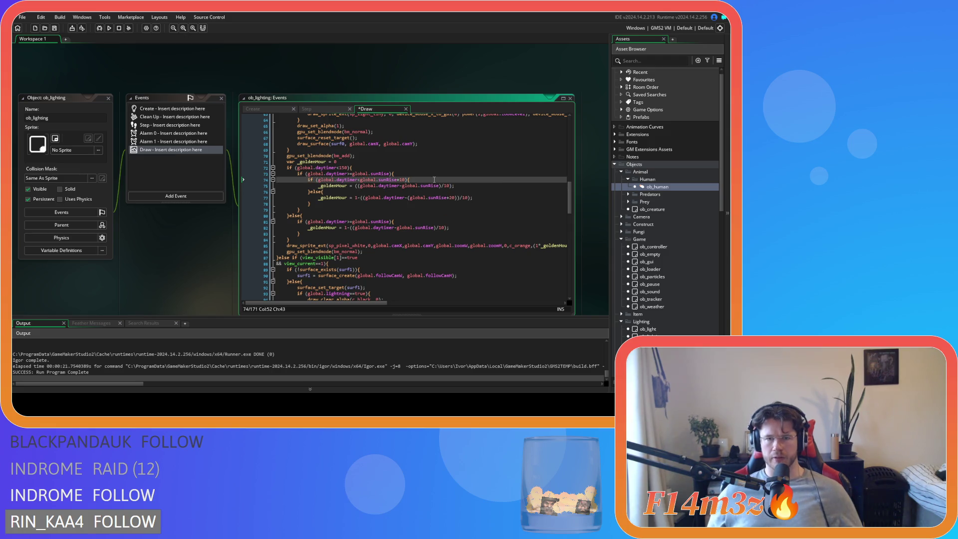
Step: Set the line-77 offset back to sunRise+10 and tidy the spacing in '}else {'
left_click_drag(358, 179, 399, 185)
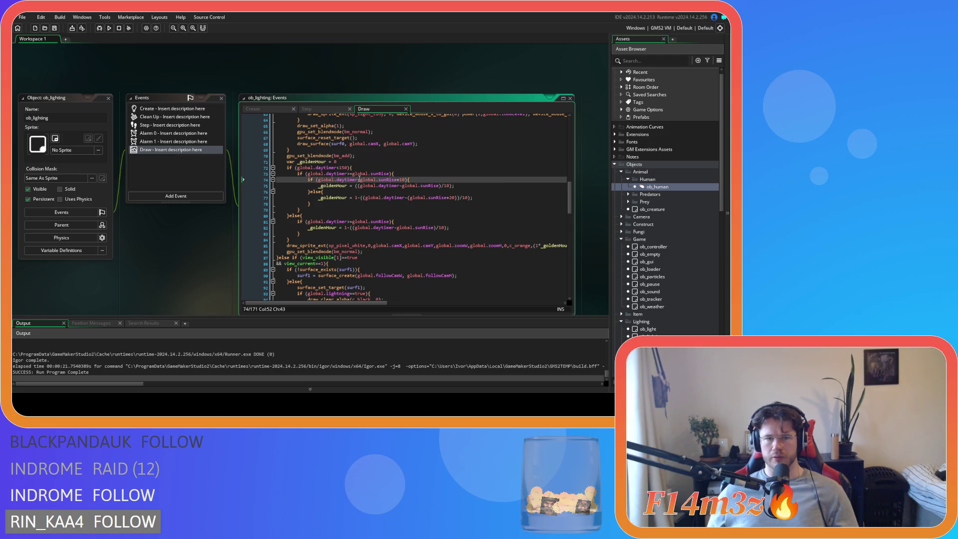
double_click(402, 179)
left_click(422, 198)
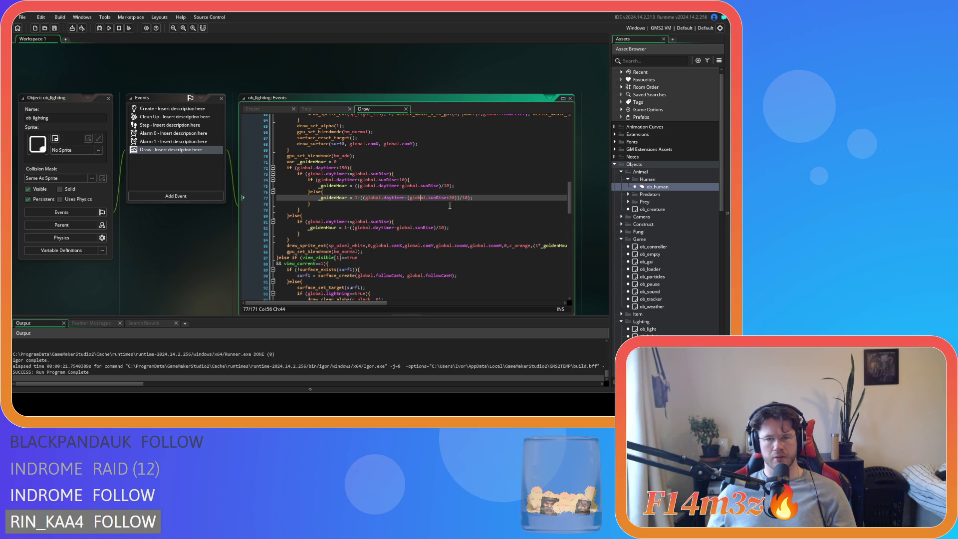
type("1")
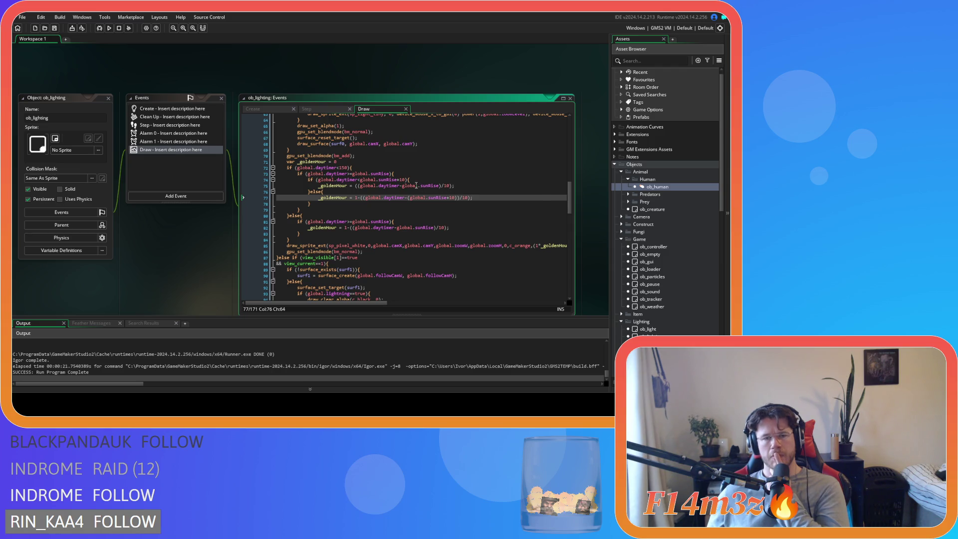
left_click(406, 180)
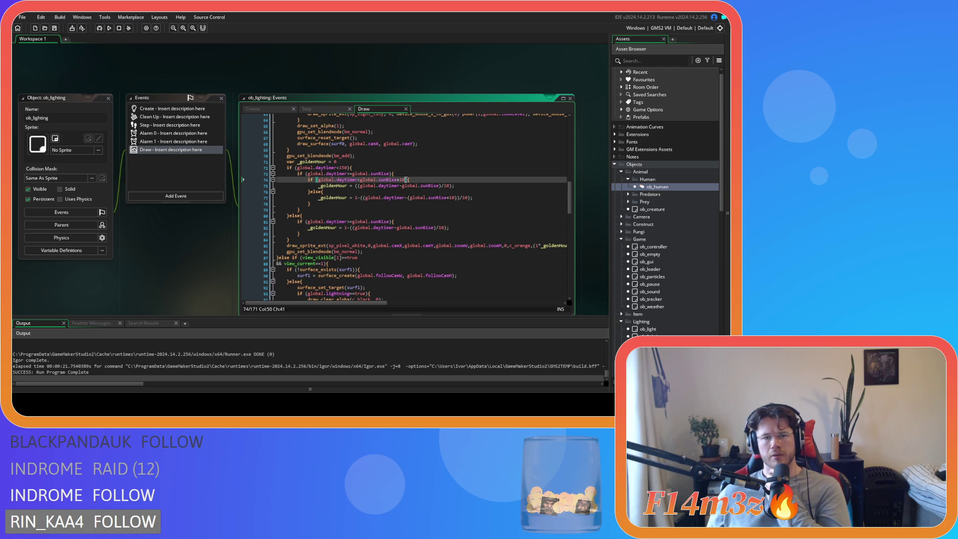
left_click_drag(392, 179, 310, 181)
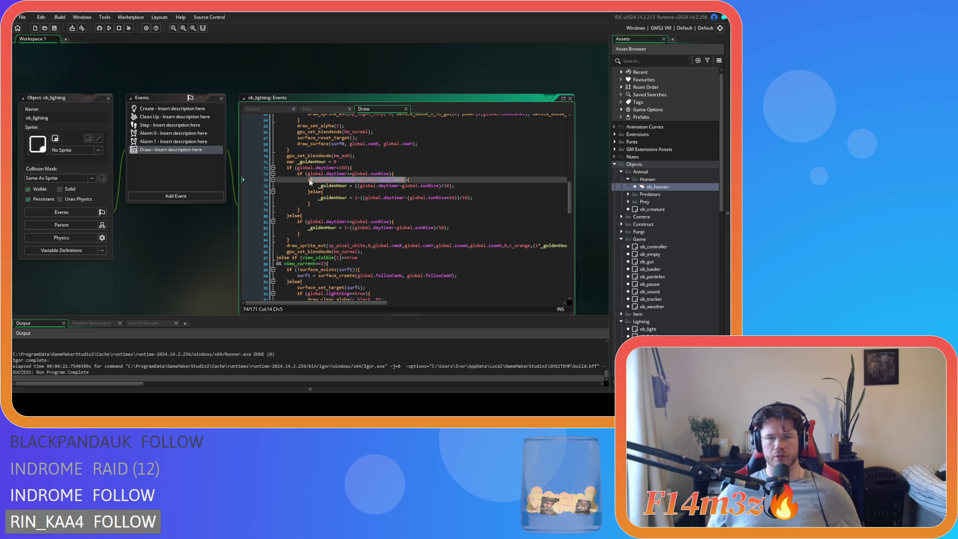
left_click_drag(408, 180, 308, 183)
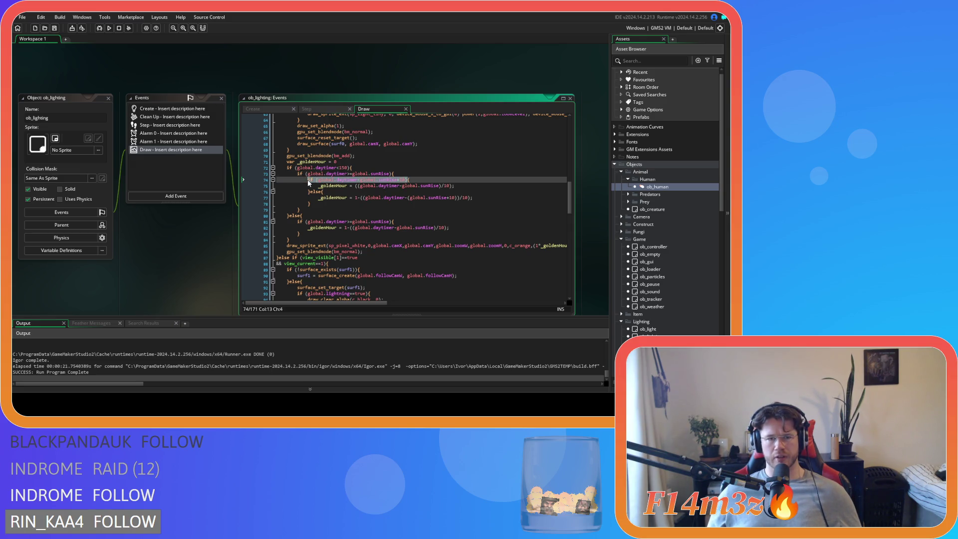
left_click(321, 192)
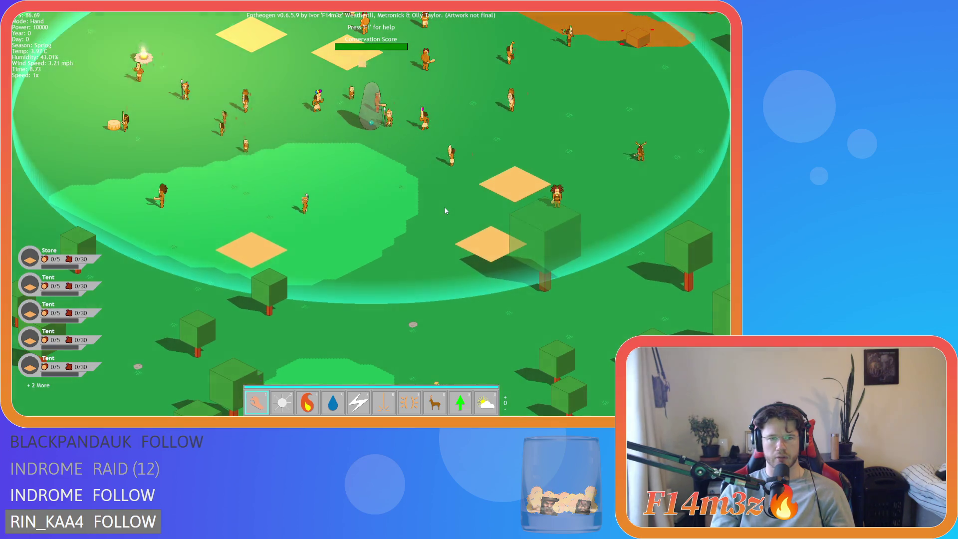
Step: Speed the game up to 8x and pan over the camp, forest and villagers
key("plus")
key("plus")
key("plus")
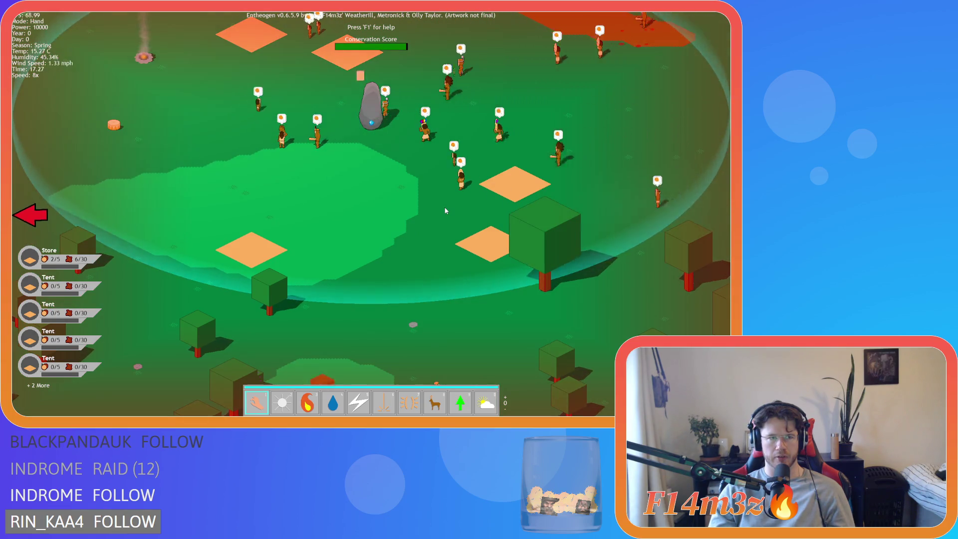
key("w")
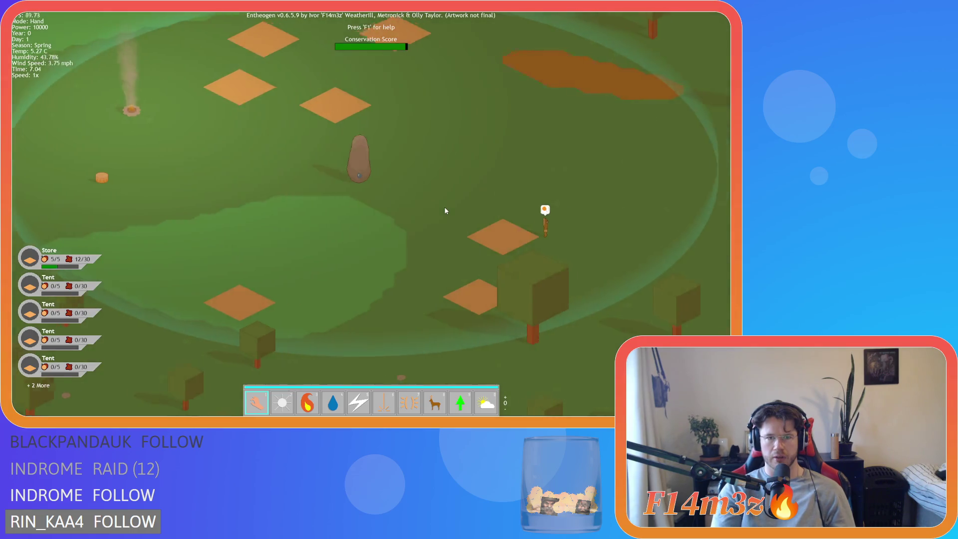
key("d")
key("w")
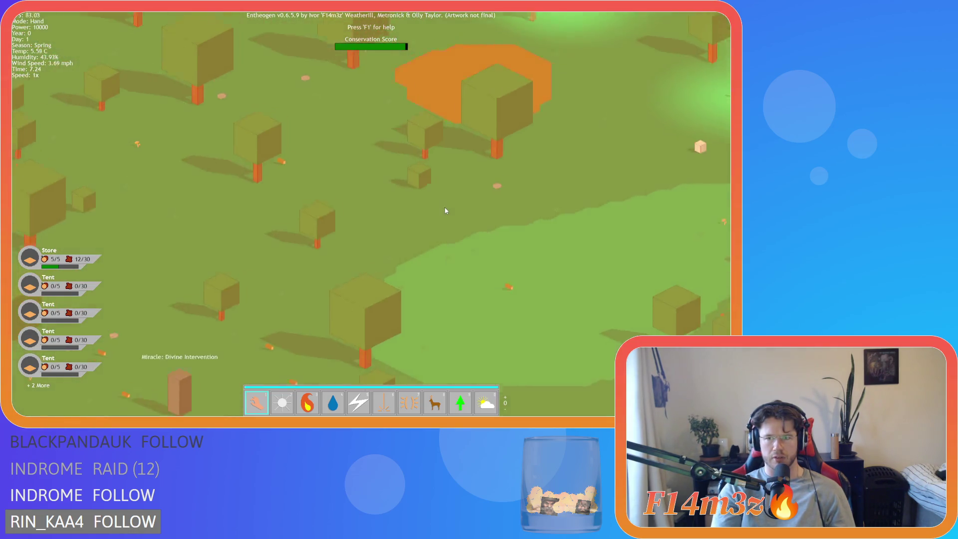
key("w")
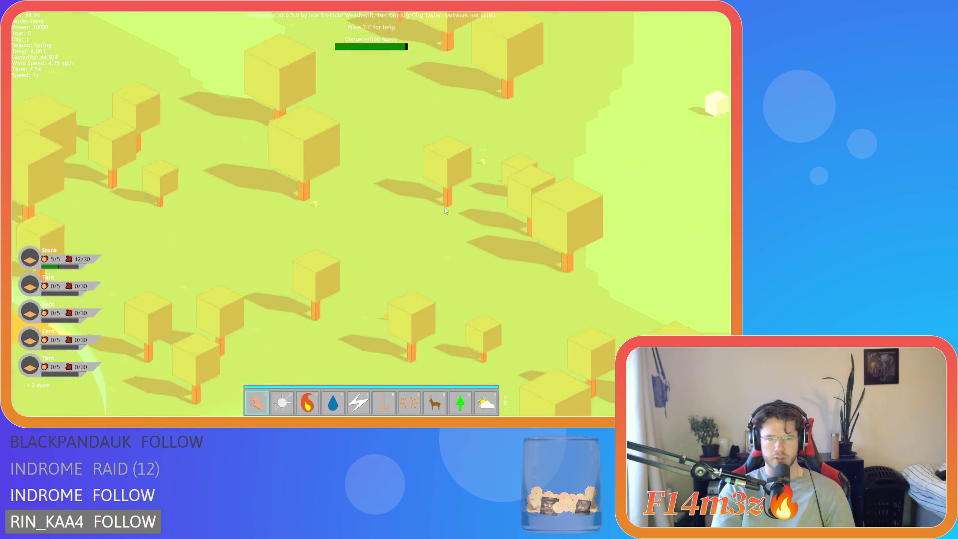
key("w")
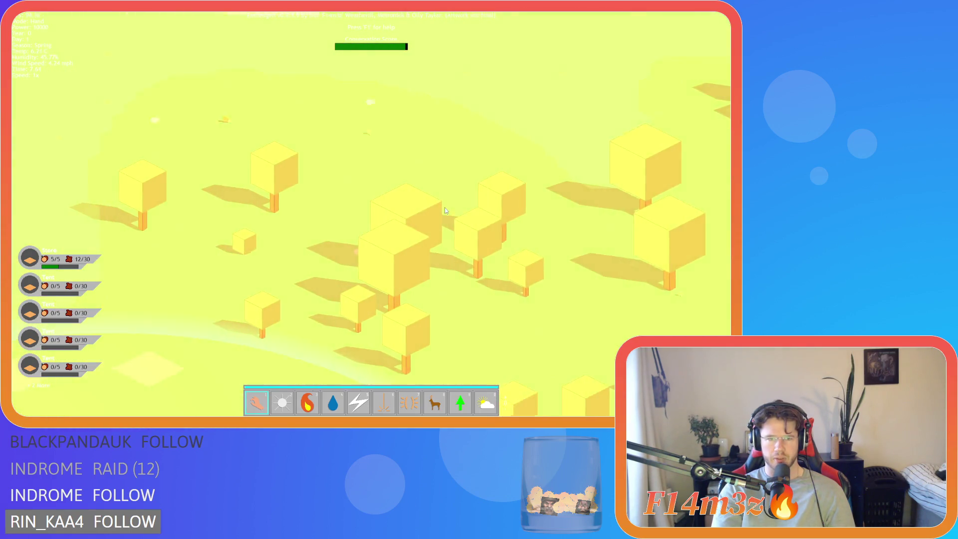
key("s")
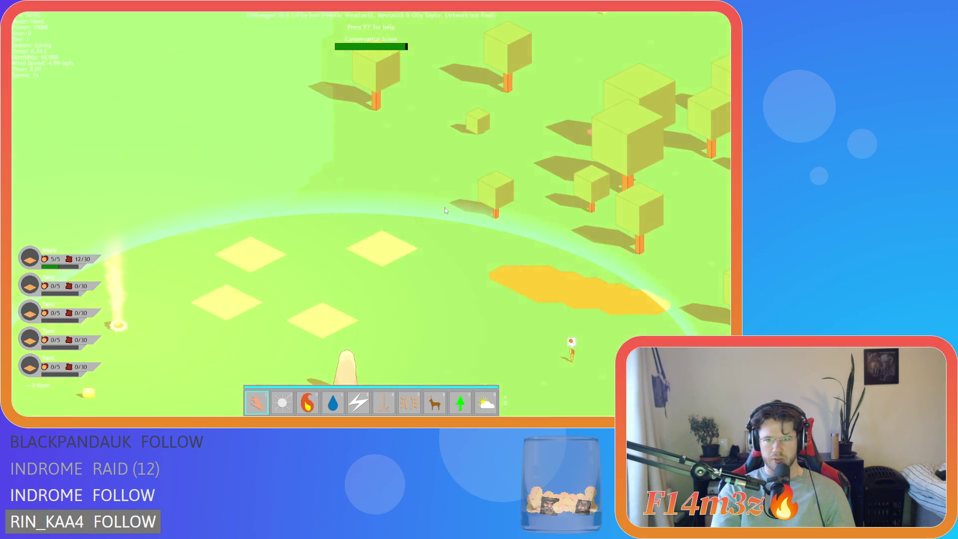
key("s")
key("d")
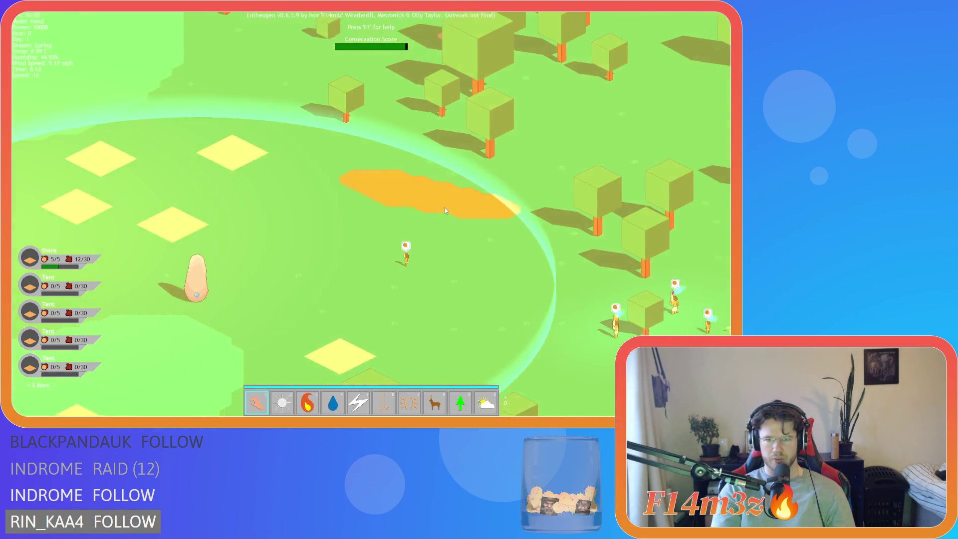
key("w")
key("d")
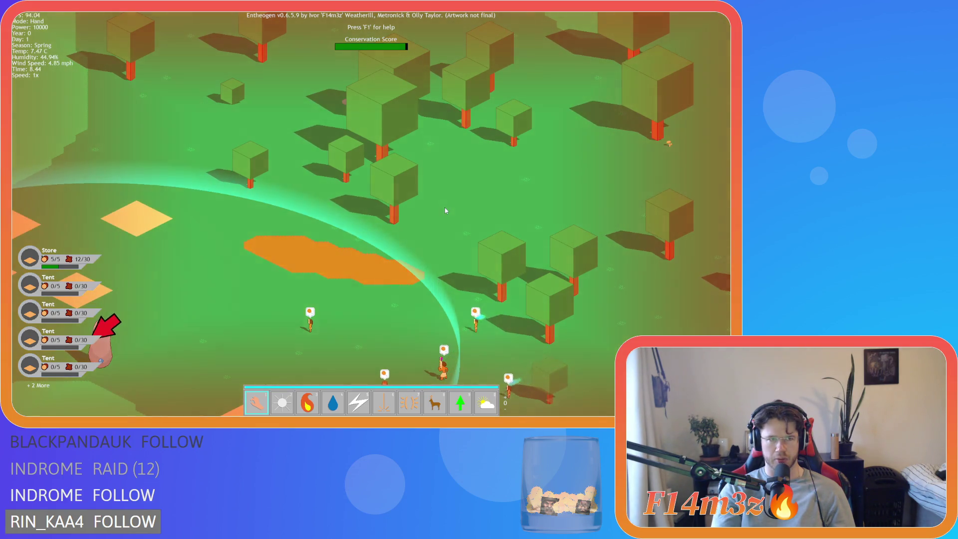
Step: Pan toward the rock and further north, then bring up the quit prompt
key("s")
key("a")
key("s")
key("a")
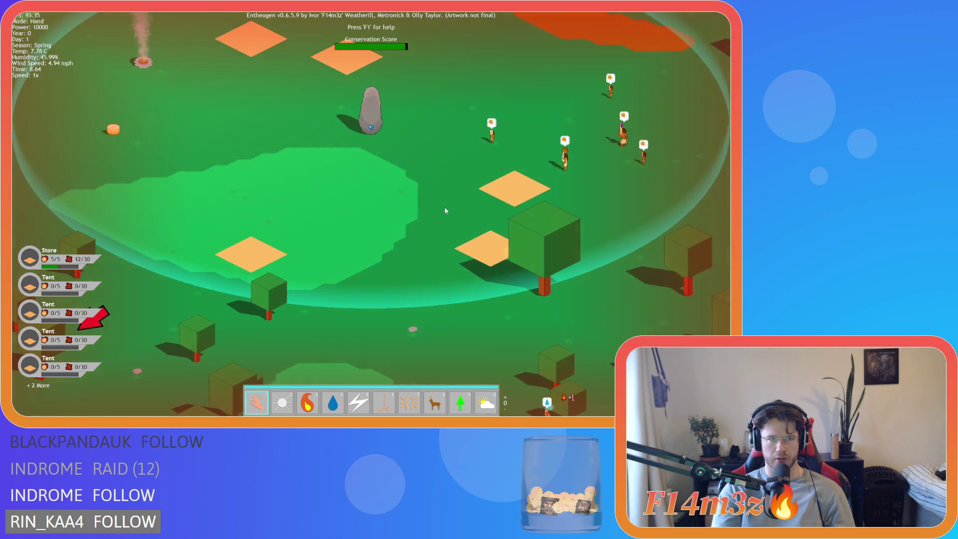
key("d")
key("w")
key("d")
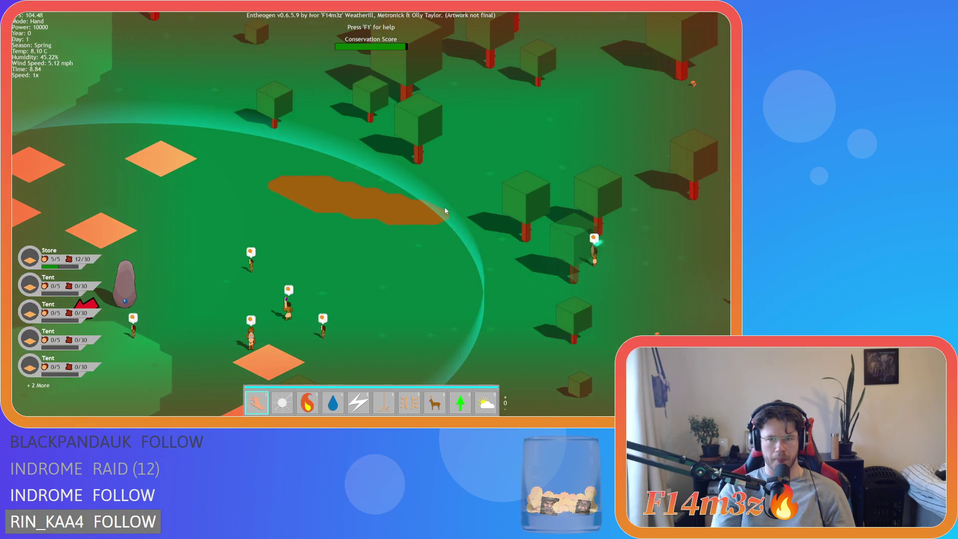
key("s")
key("w")
key("d")
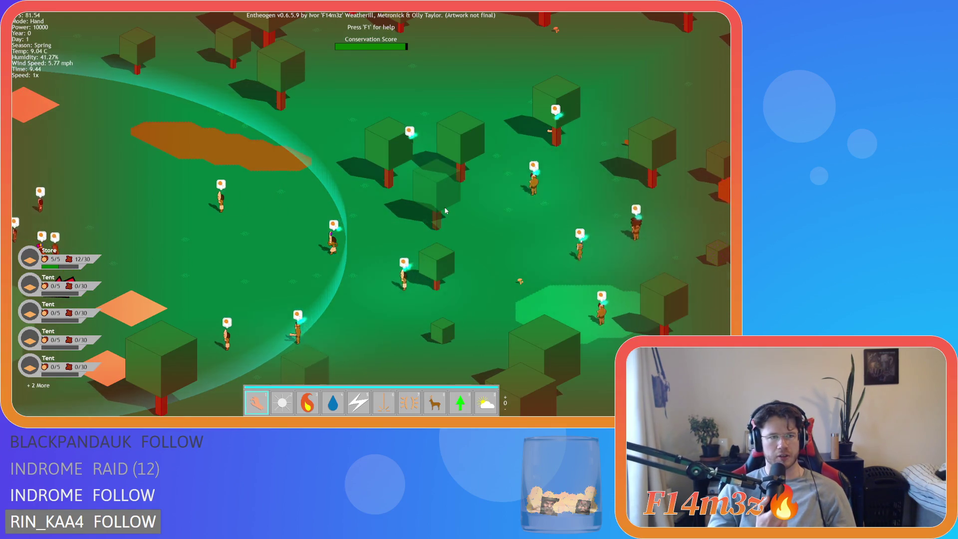
key("s")
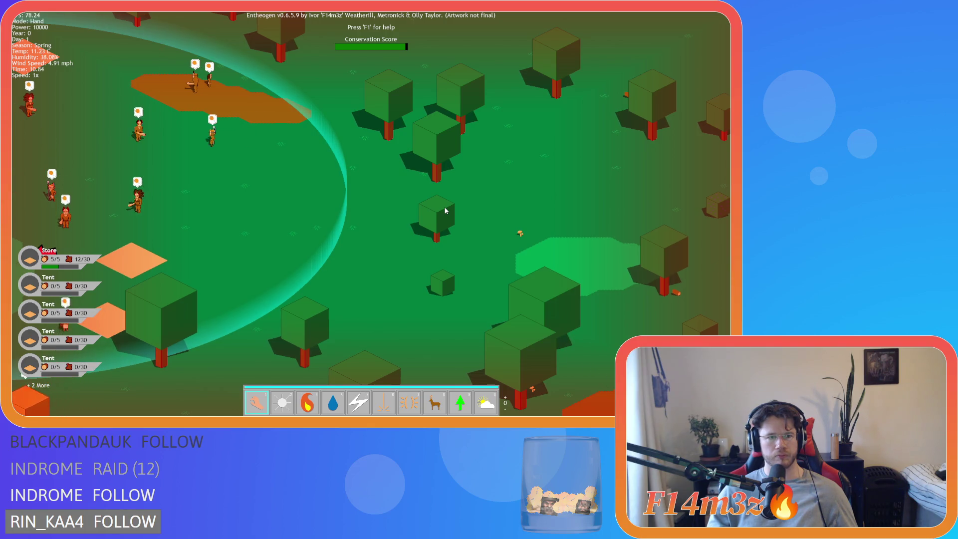
key("Escape")
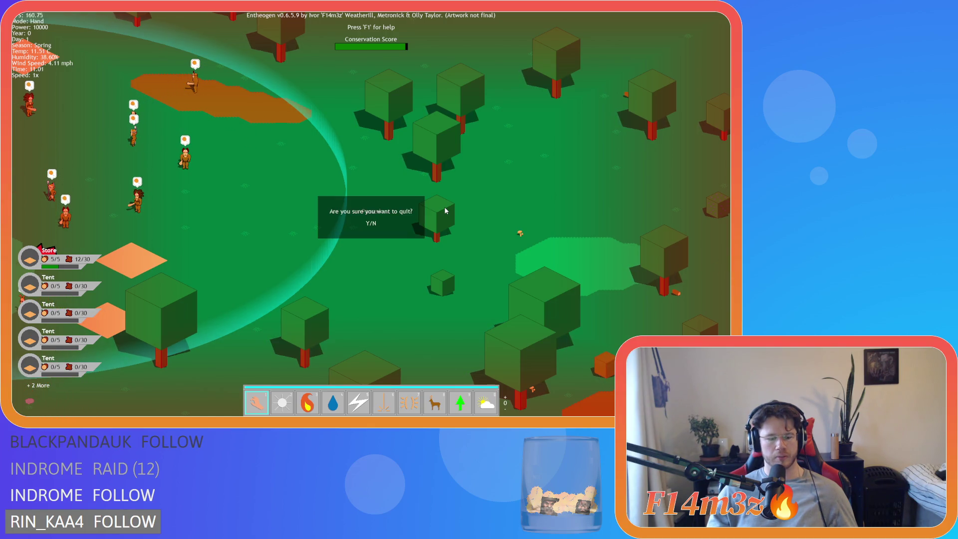
Step: Confirm quitting with Y and return to the else branch's goldenHour line in the Draw code
key("y")
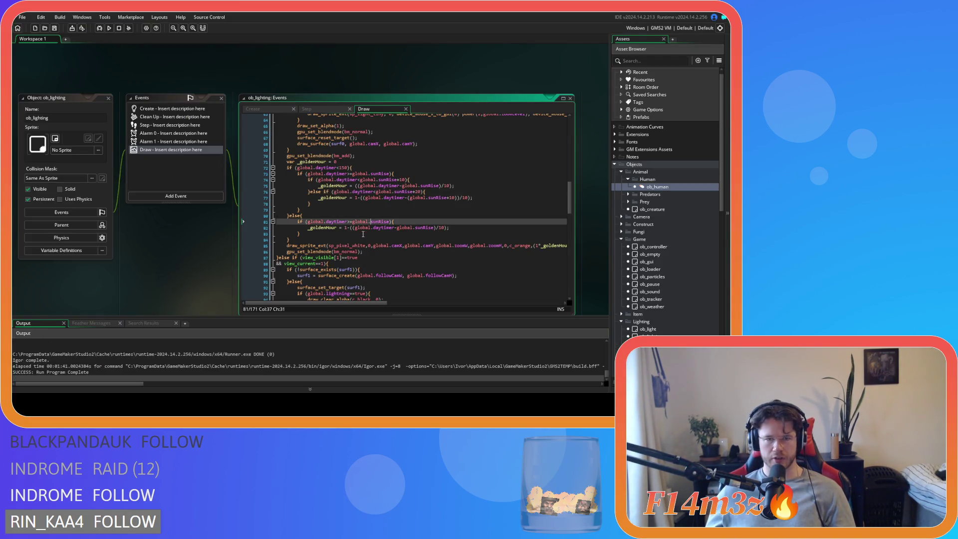
left_click(350, 245)
key("Up")
key("Up")
key("Up")
left_click(349, 234)
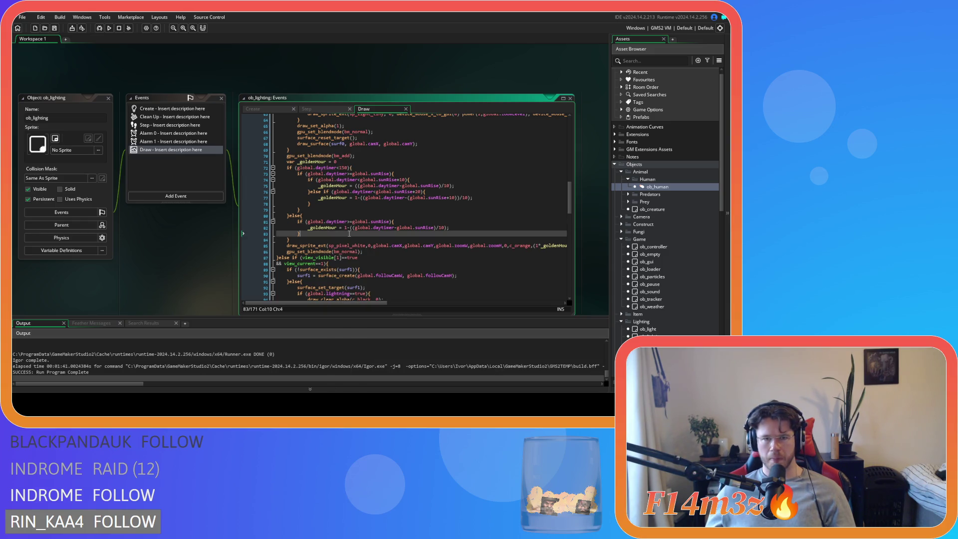
Step: Paste the nested golden-hour if/else-if block over the else branch's three-line if block
mouse_move(317, 237)
left_mouse_down()
mouse_move(296, 220)
mouse_move(314, 205)
mouse_move(298, 175)
left_mouse_up()
key("ctrl+c")
left_click(298, 221)
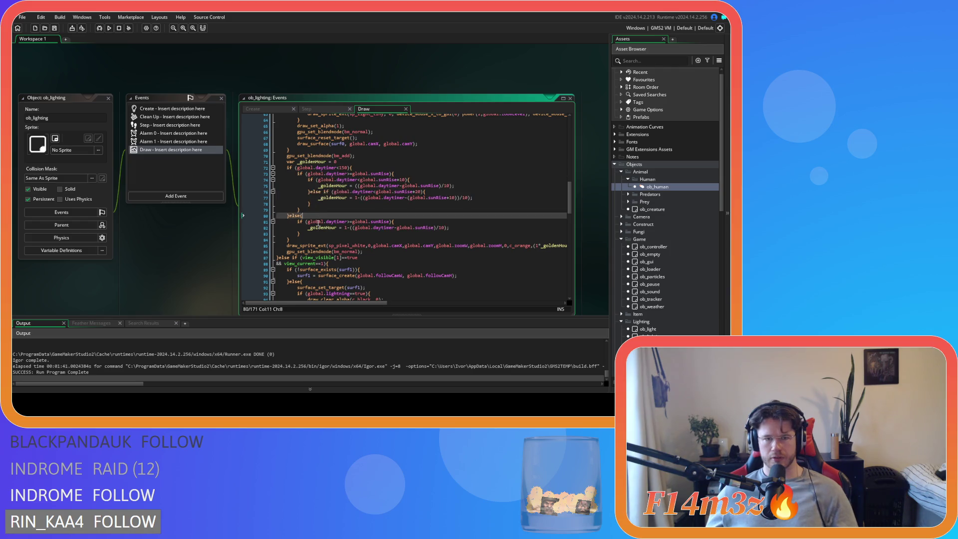
key("Return")
left_click_drag(301, 239, 296, 229)
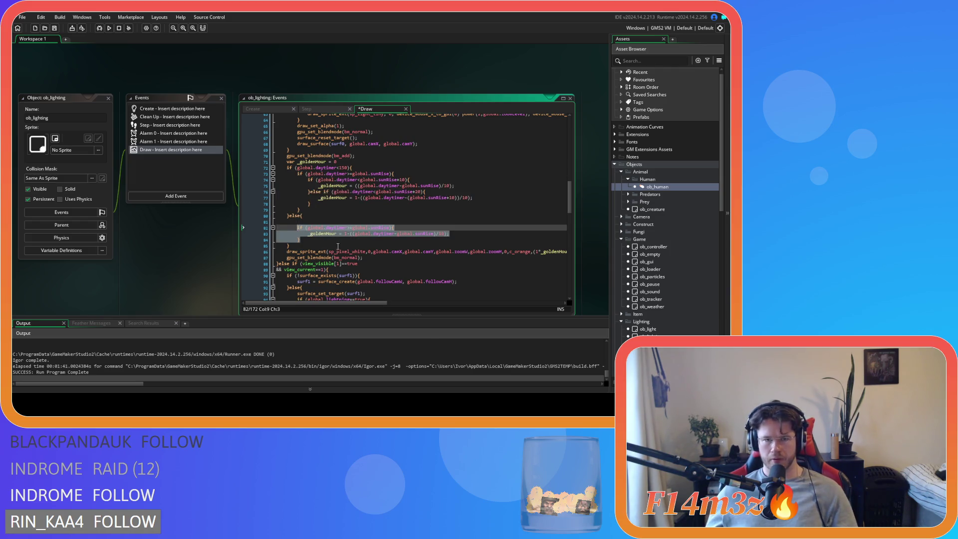
mouse_move(342, 248)
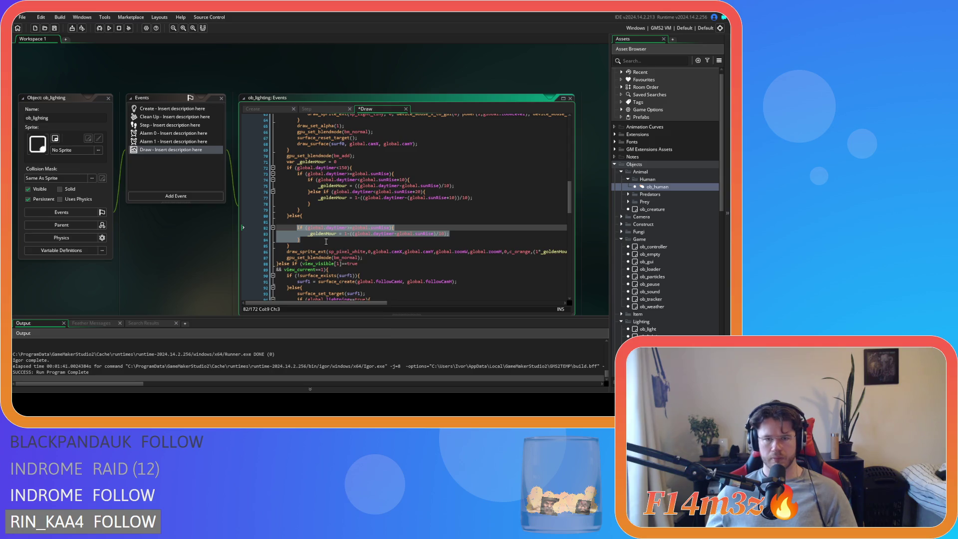
key("ctrl+v")
left_click(319, 227)
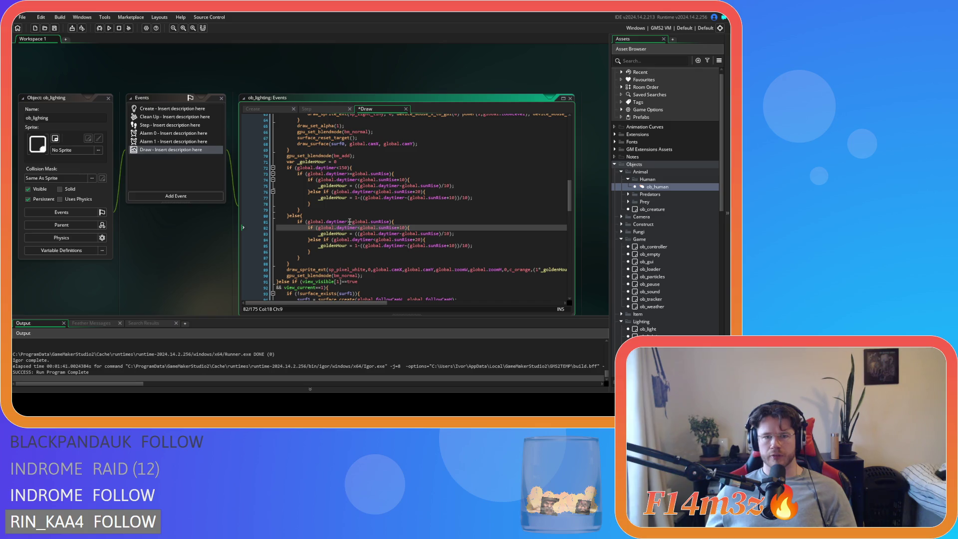
Step: Change the pasted block's outer condition from sunRise to sunSet
left_click(349, 222)
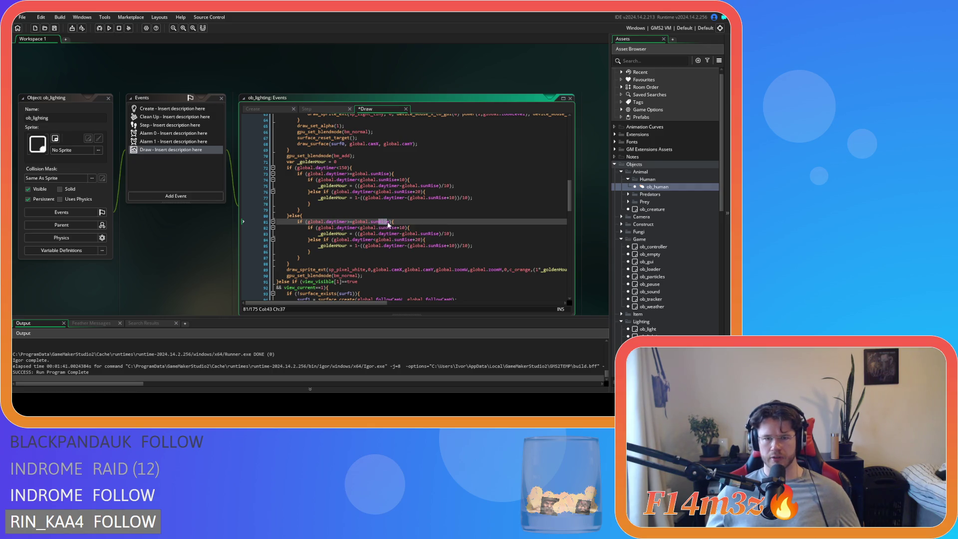
type("Set-10")
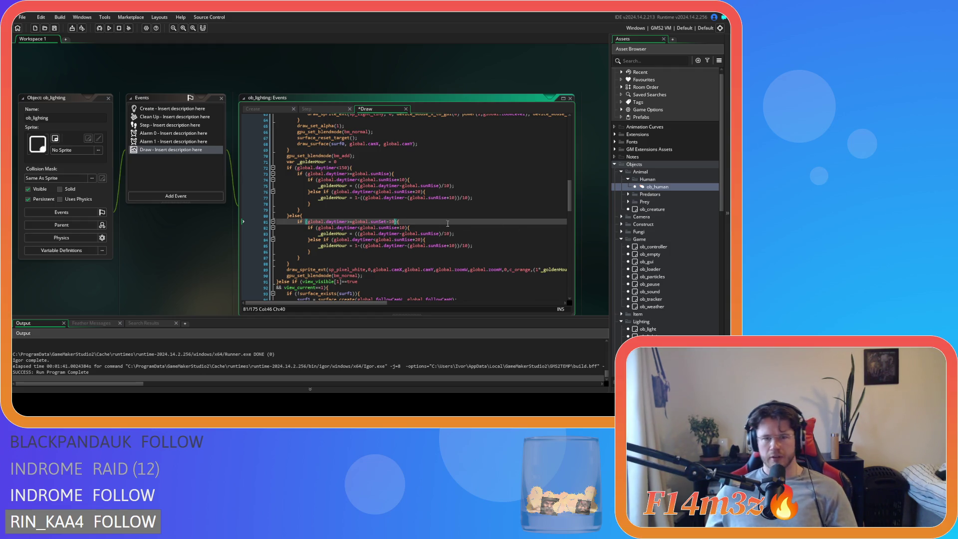
left_click(359, 227)
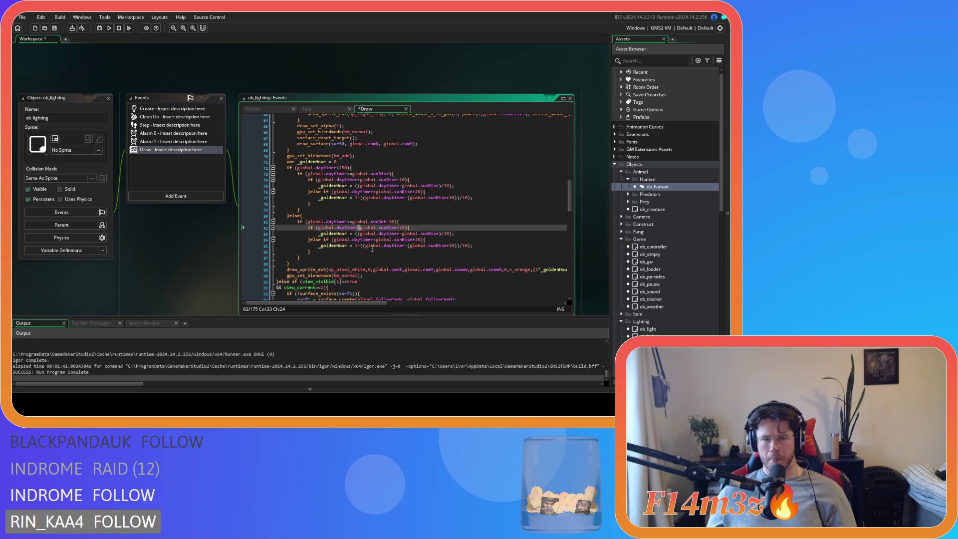
Step: Delete the +20 offset from the line-82 condition, leaving the line-83 formula unchanged
mouse_move(394, 234)
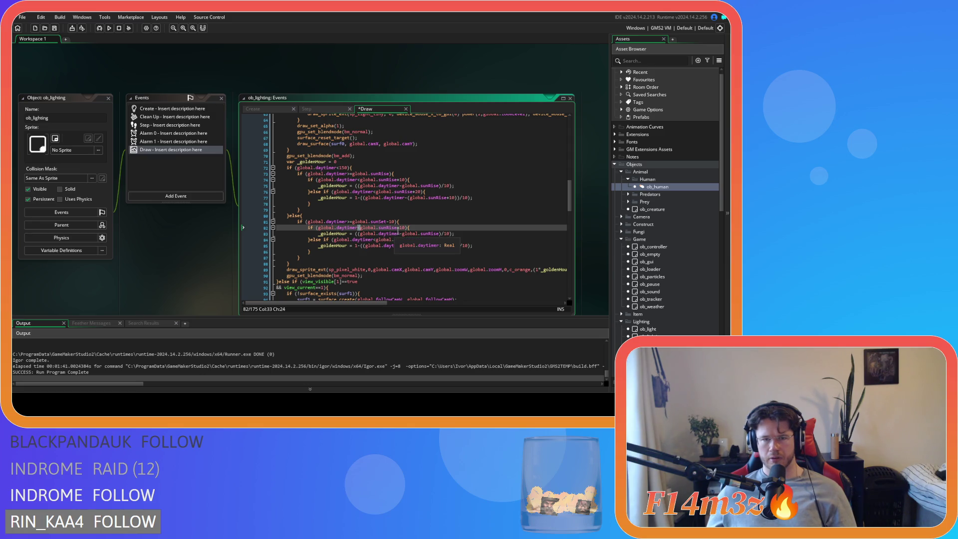
left_click(403, 229)
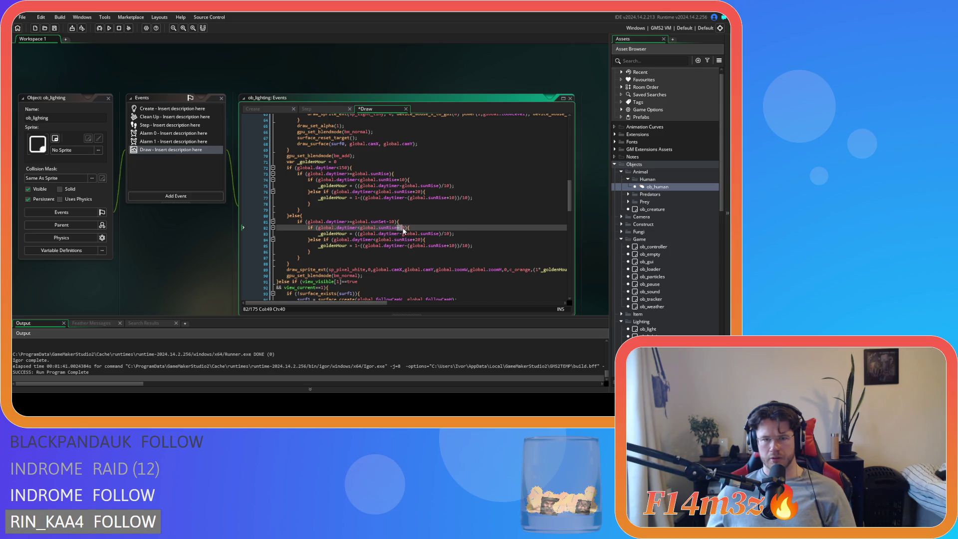
key("BackSpace")
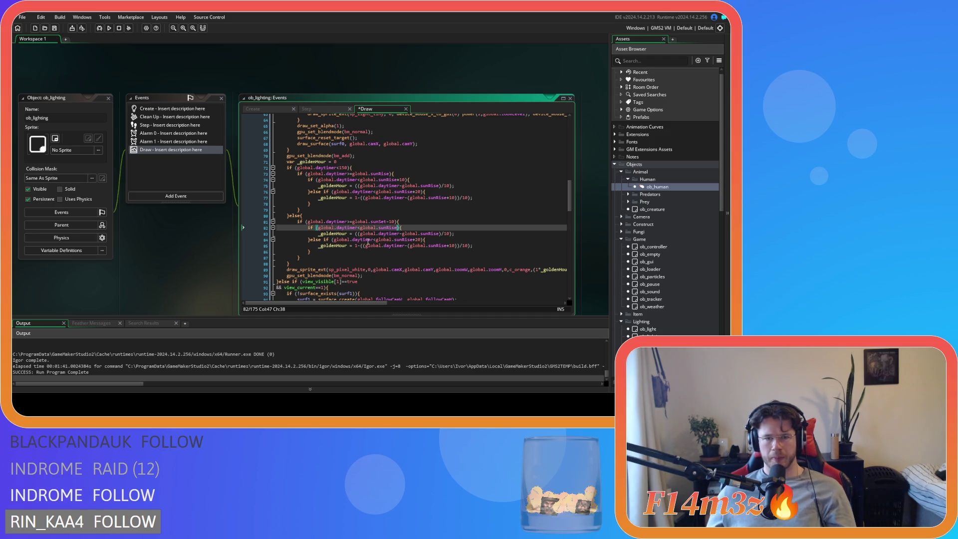
left_click(356, 234)
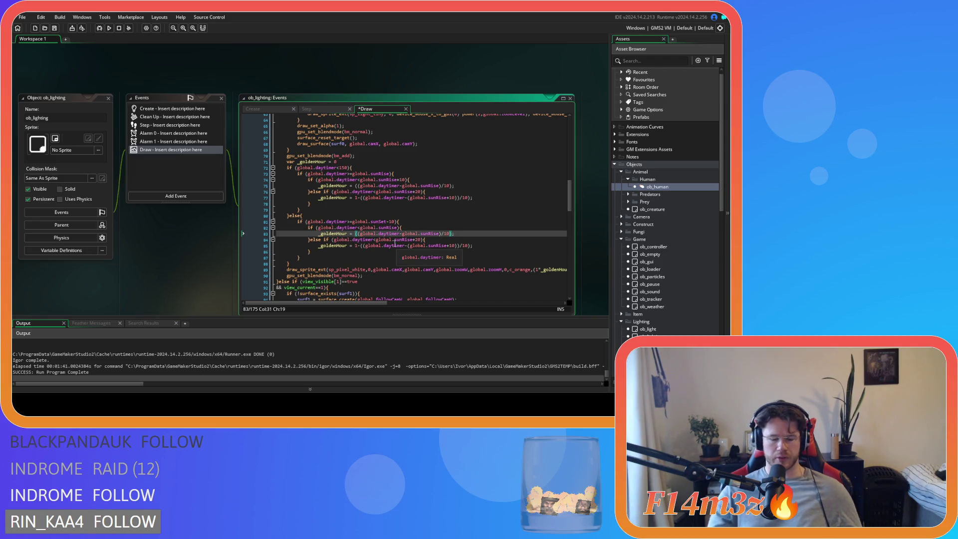
type("1-")
left_click(458, 233)
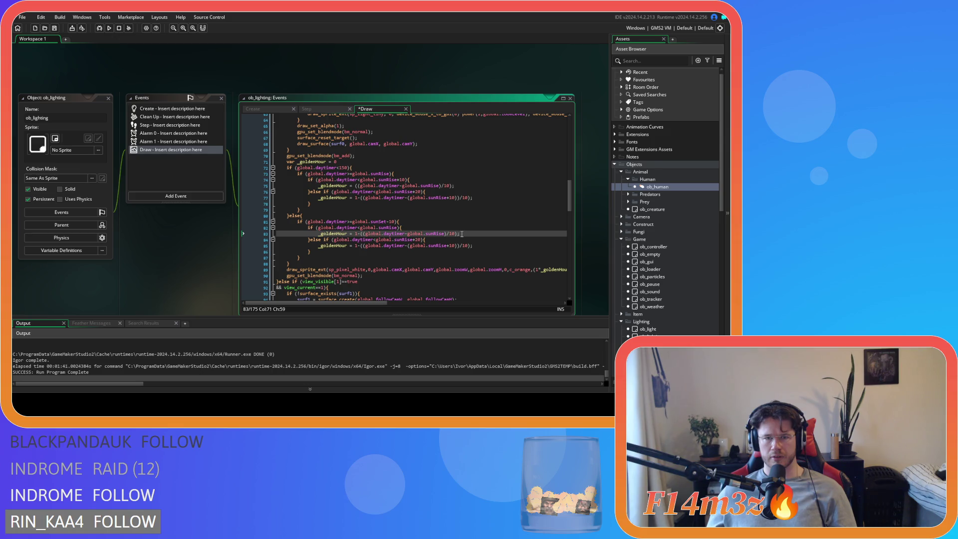
key("ctrl+z")
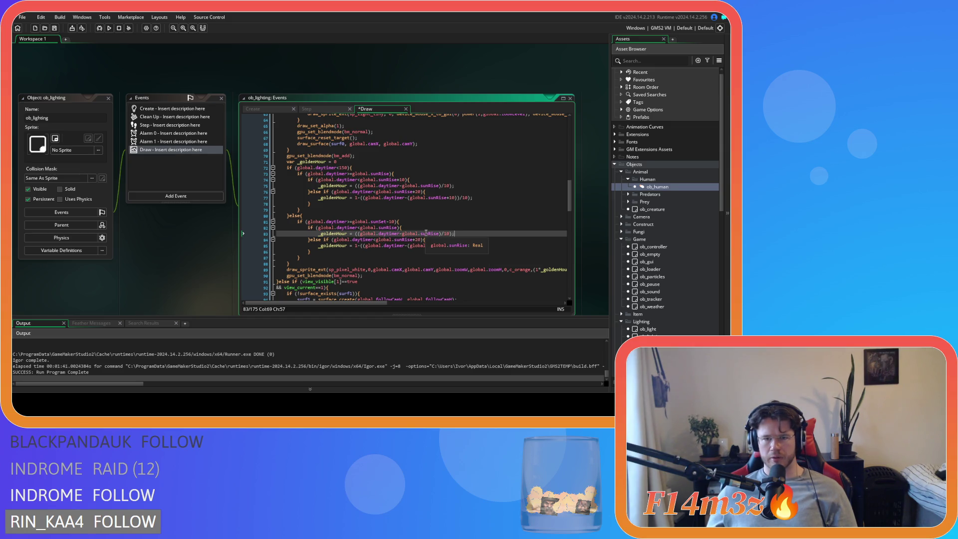
Step: Replace global.sunRise in the line-83 formula with (global.sunSet)-10
double_click(426, 233)
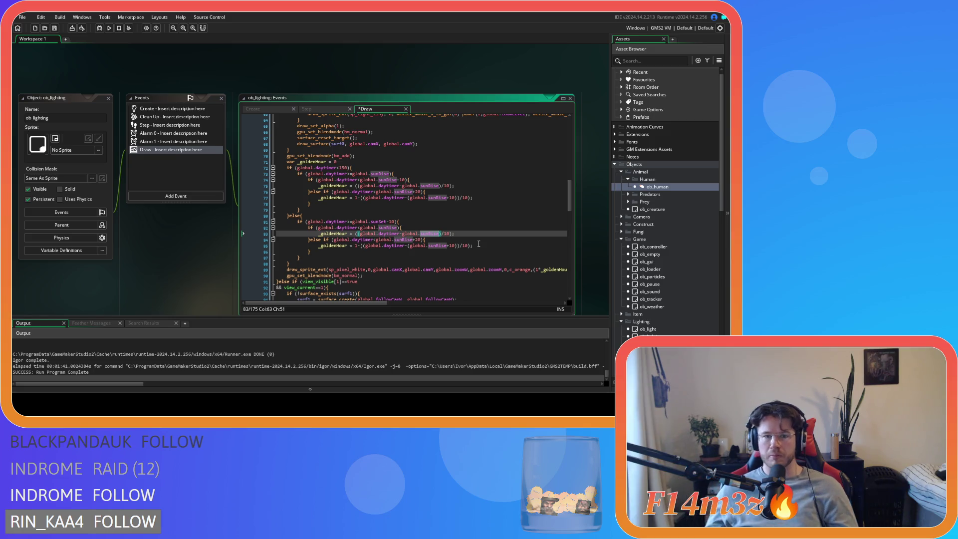
left_click(403, 234)
type("(")
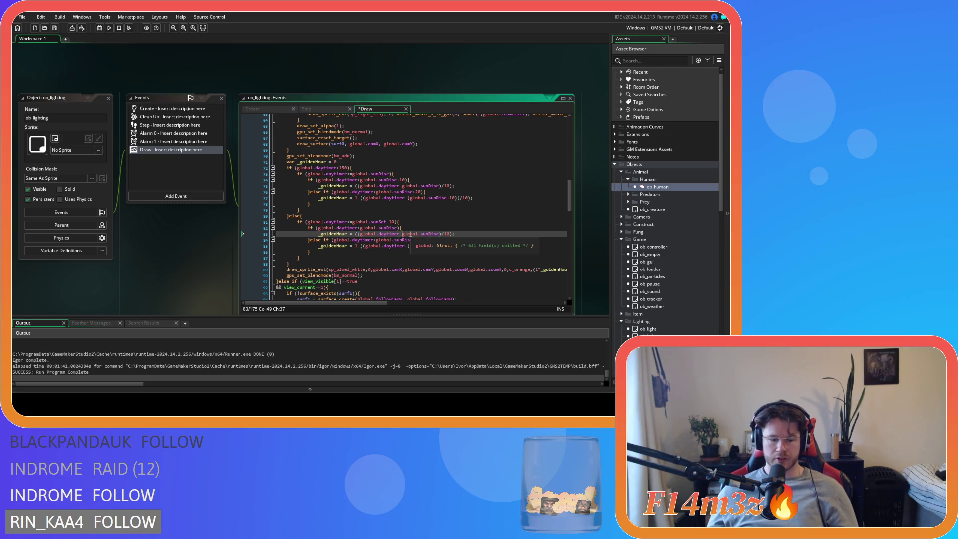
left_click(442, 234)
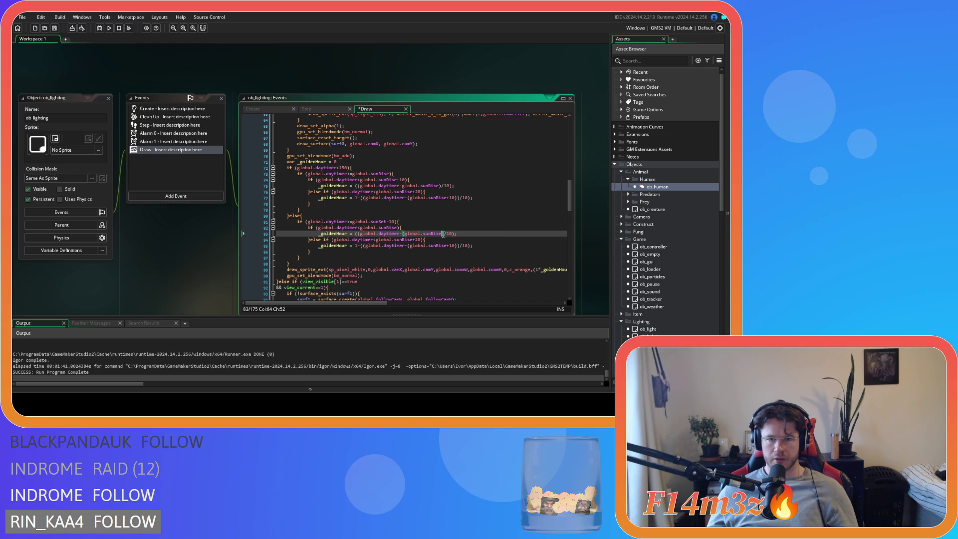
type(")")
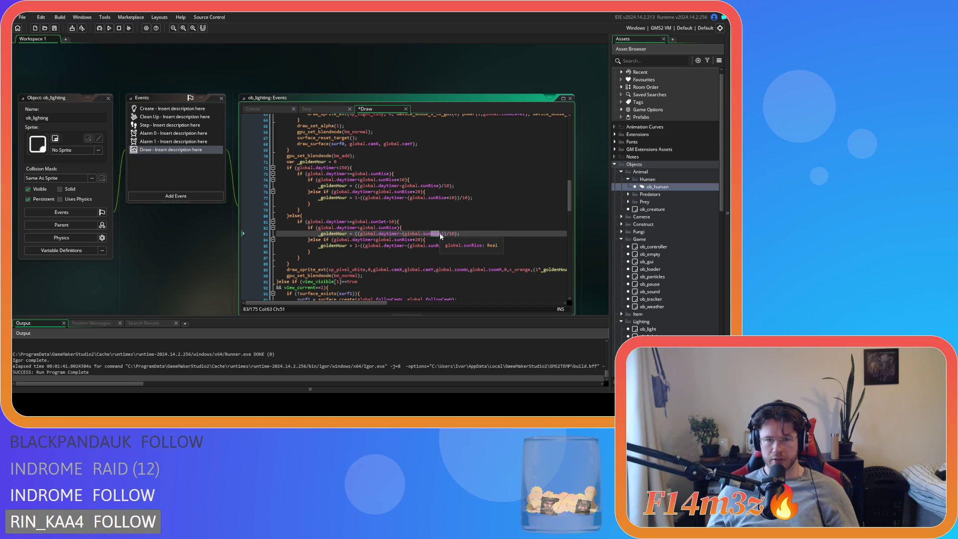
key("BackSpace")
key("BackSpace")
key("BackSpace")
type("Set)")
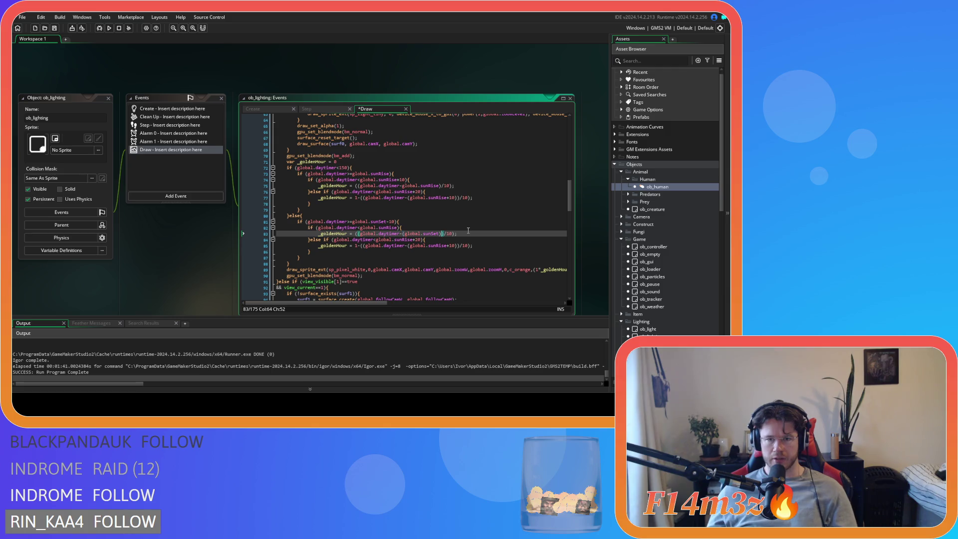
type("-10")
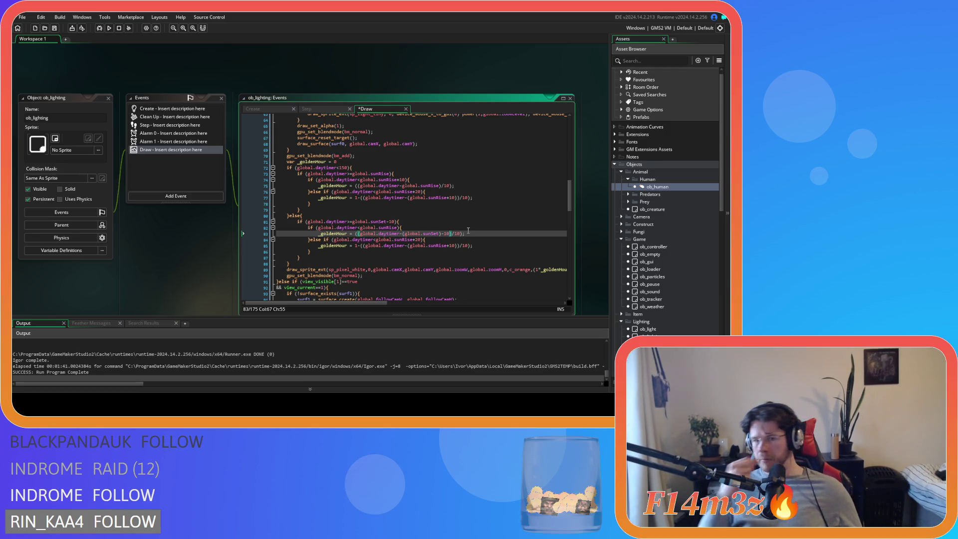